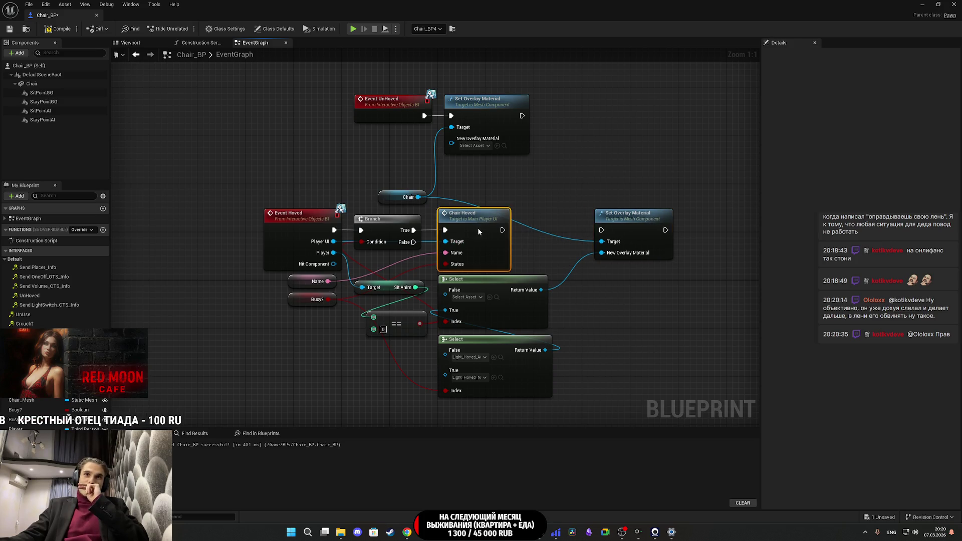
- Undo the stray material pin link and Select node deletion, minimize Chair_BP, and start play with Alt+P
drag(555, 252, 538, 254)
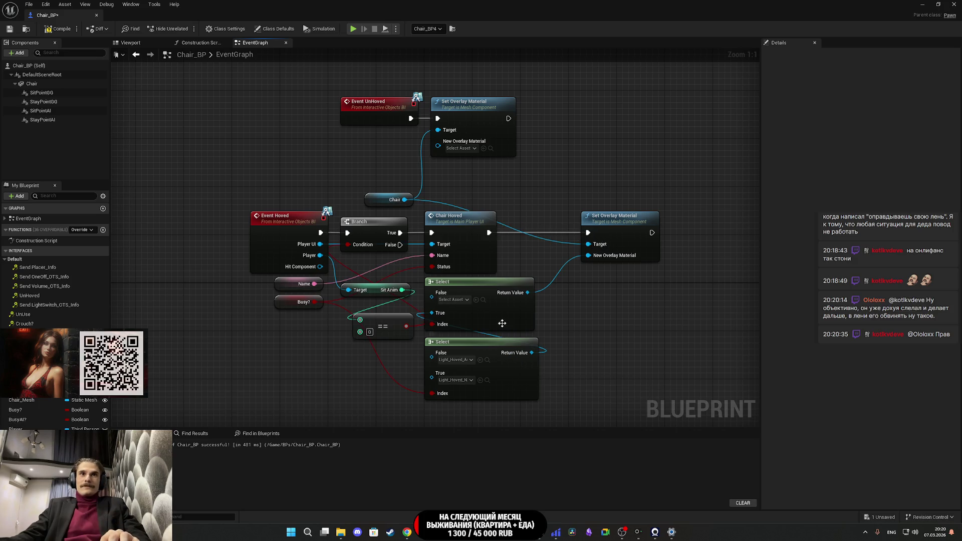
drag(587, 312, 589, 313)
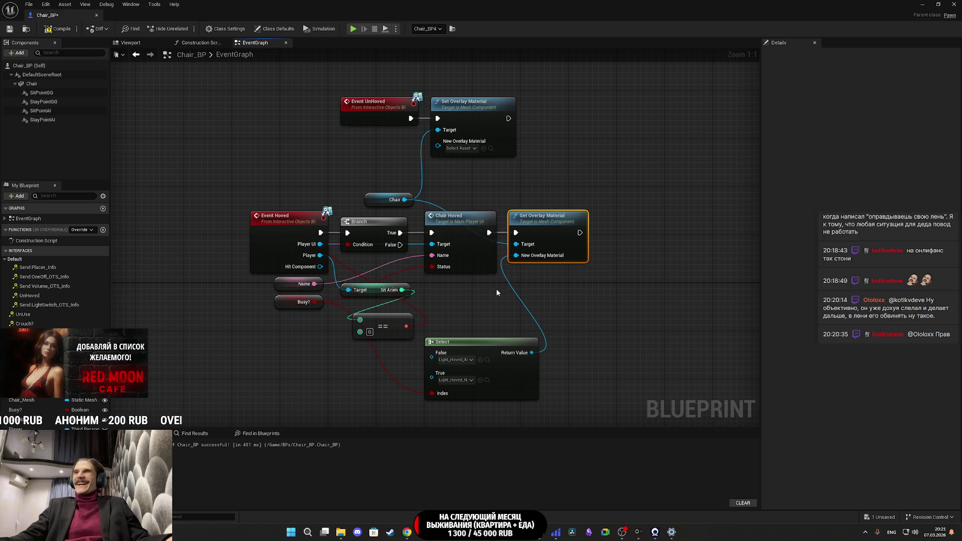
key(ctrl+z)
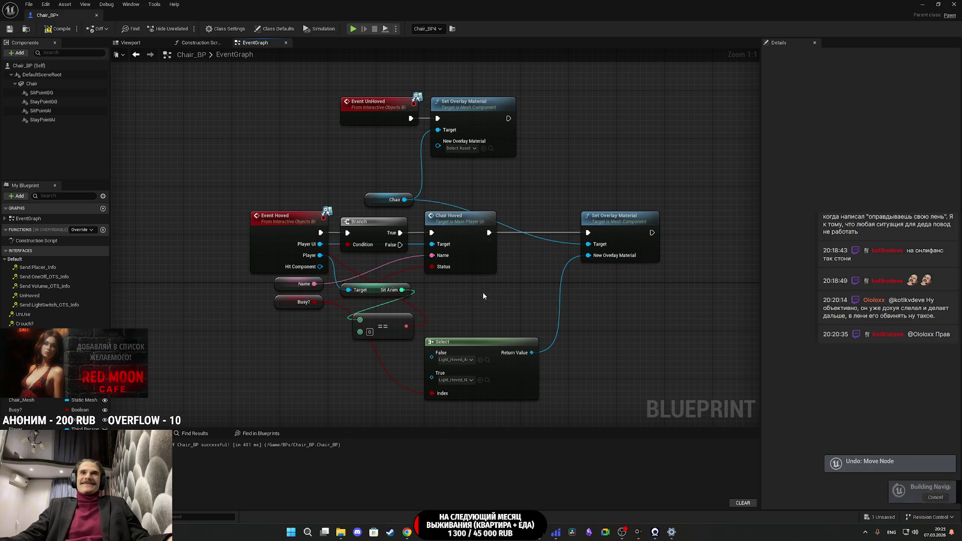
key(ctrl+z)
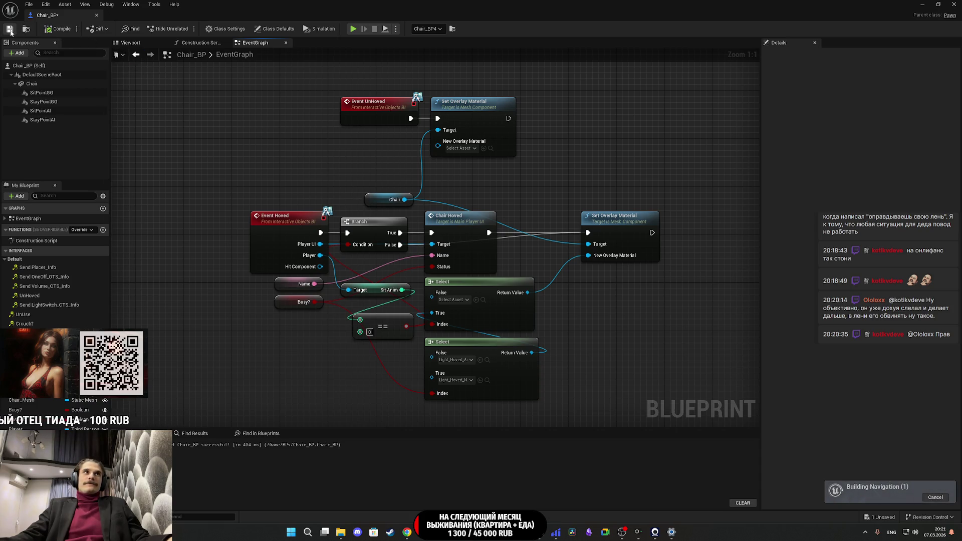
click(925, 4)
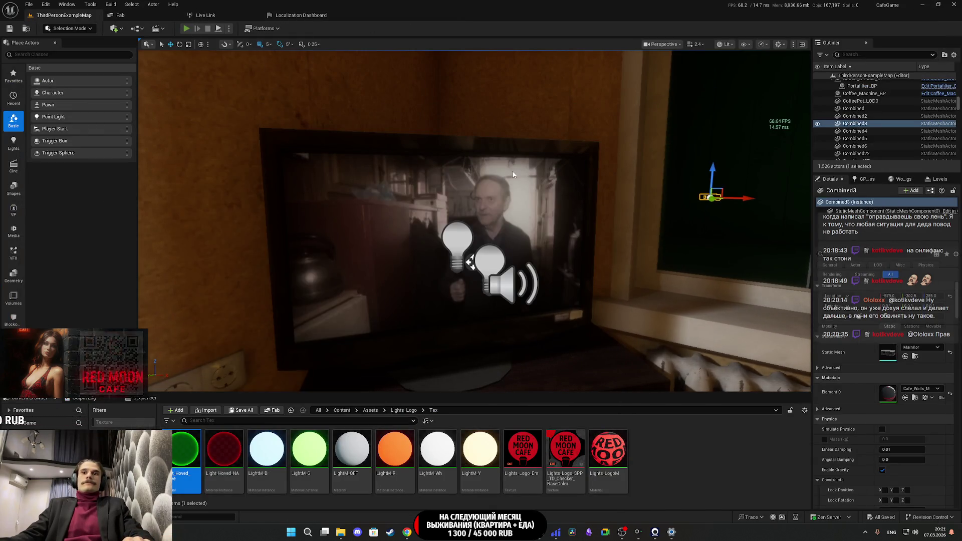
key(alt+p)
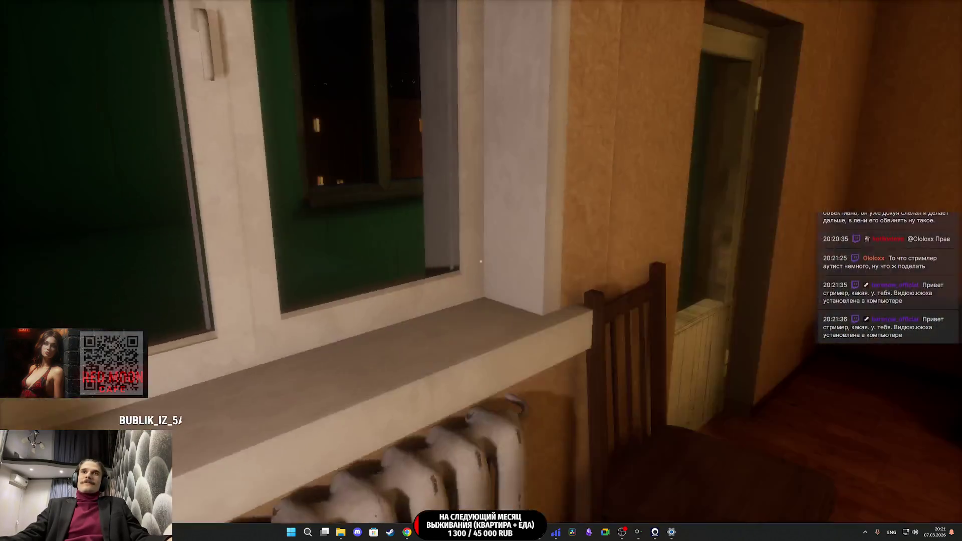
- Walk up to the armchair to see it glow green with 'Chair Status: FREE', then look away
key(w)
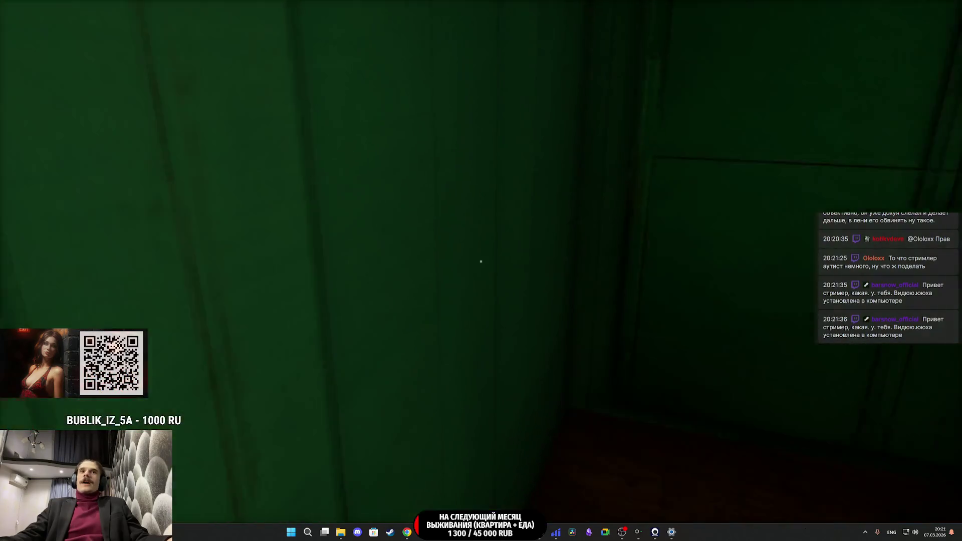
key(w)
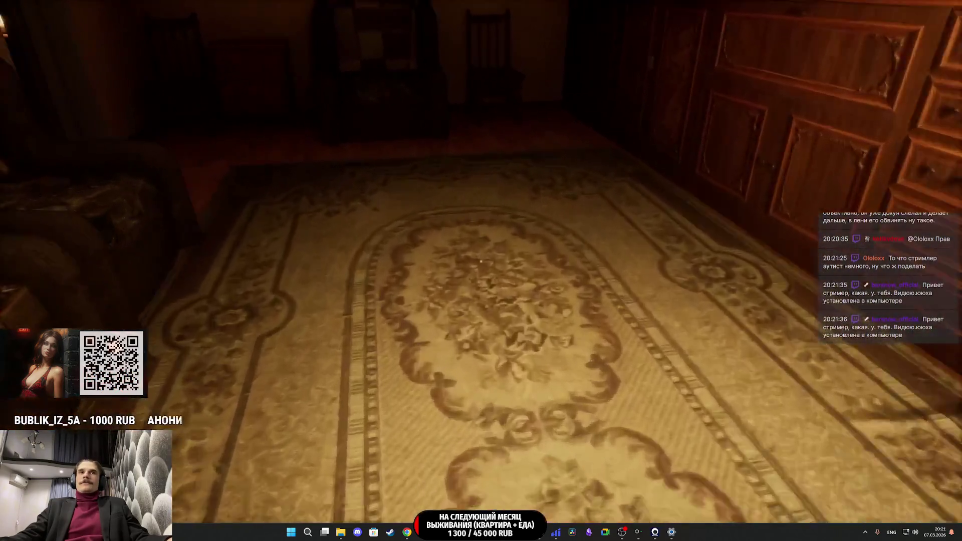
key(w)
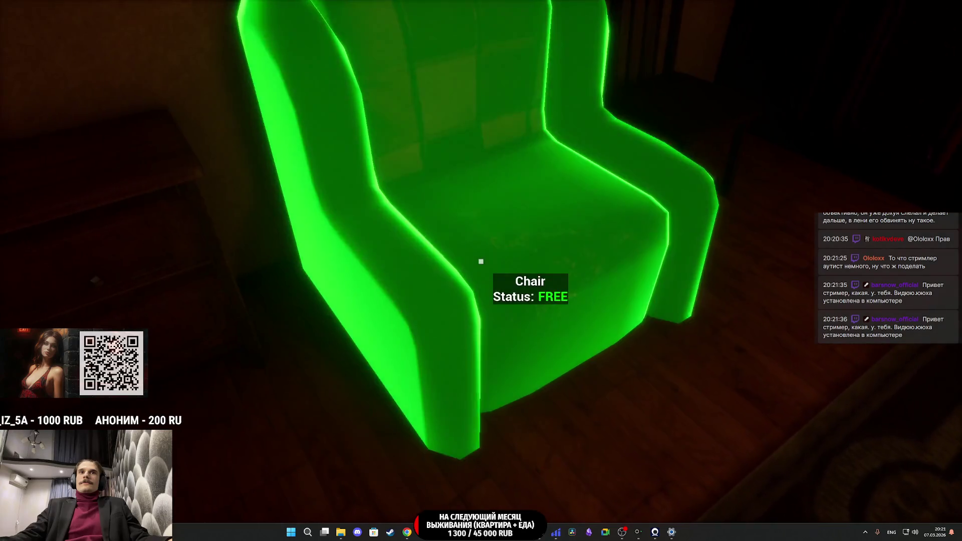
key(e)
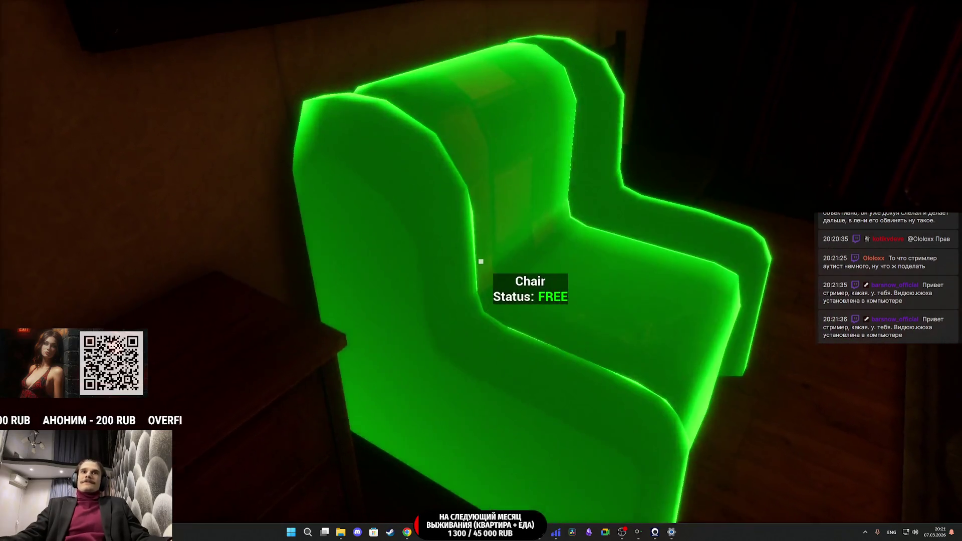
key(d)
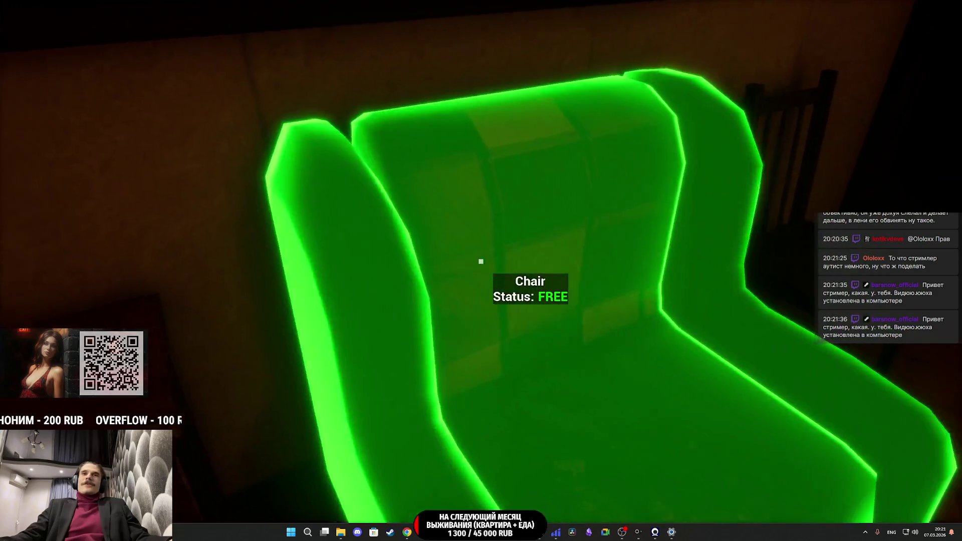
key(s)
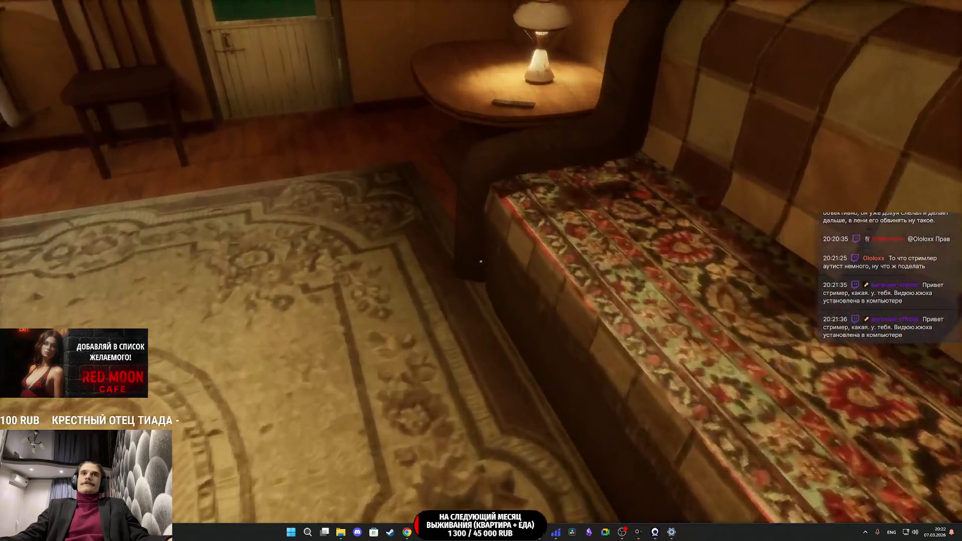
key(w)
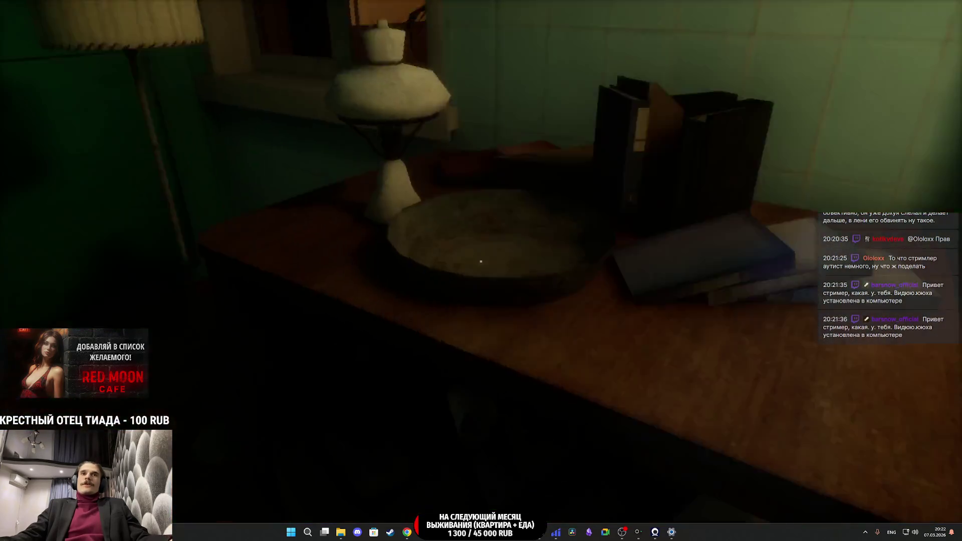
key(w)
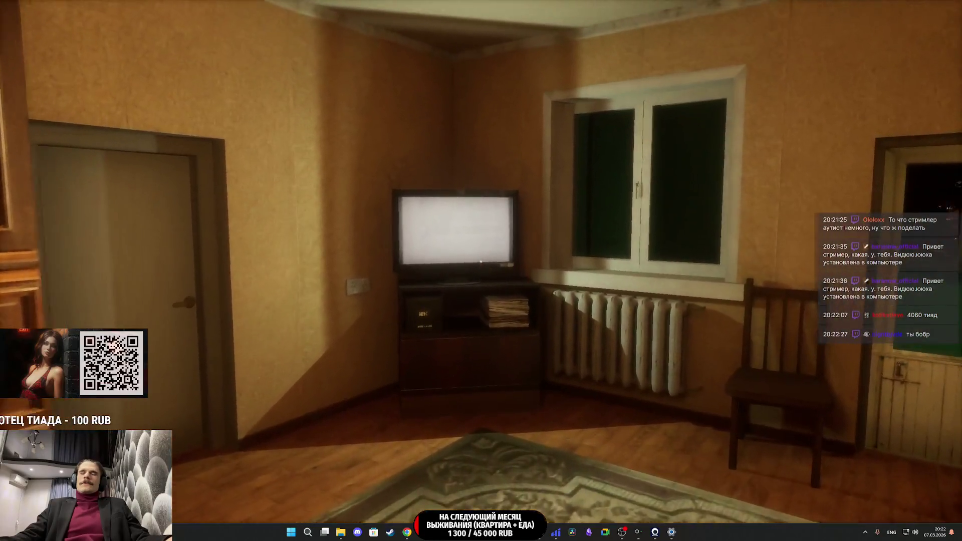
- Interact with the TV, then go down the hallway and switch on the bathroom light
key(e)
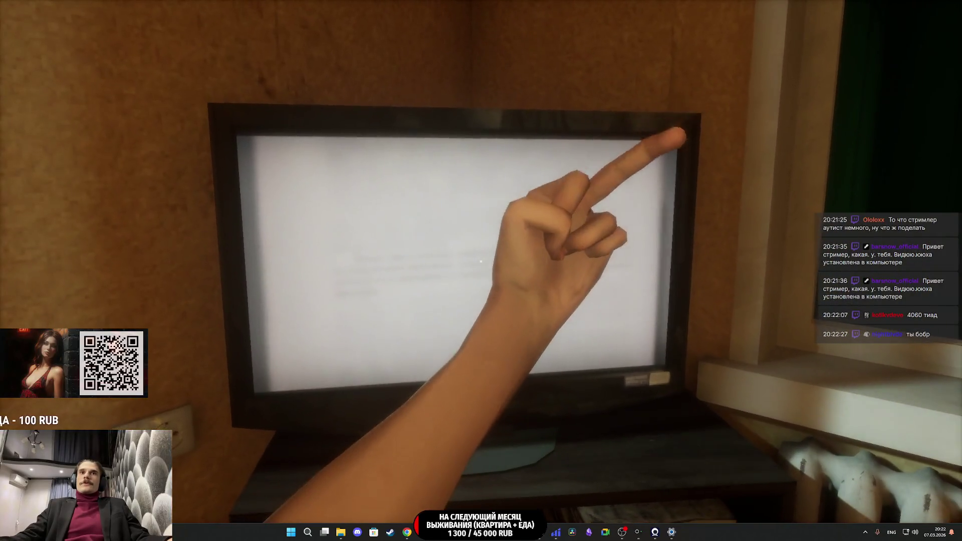
key(w)
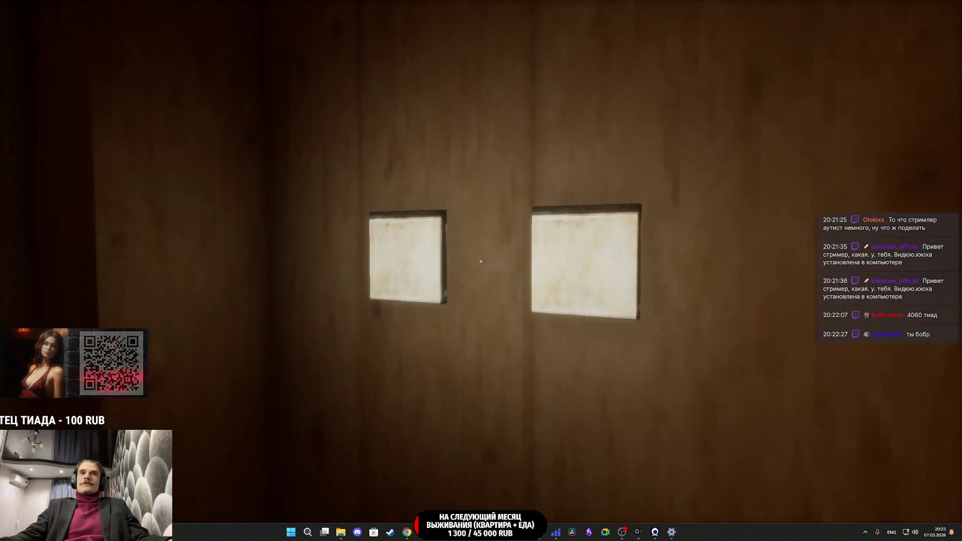
key(e)
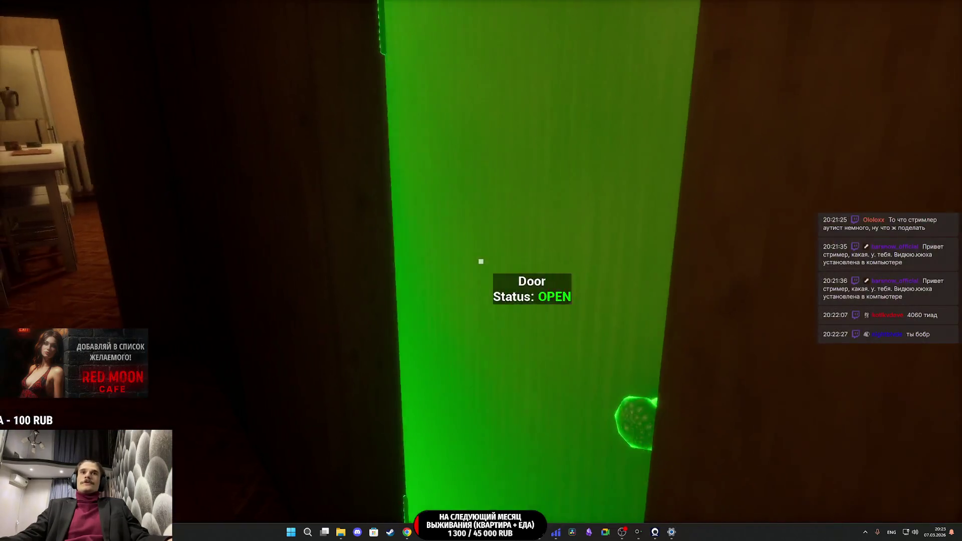
key(w)
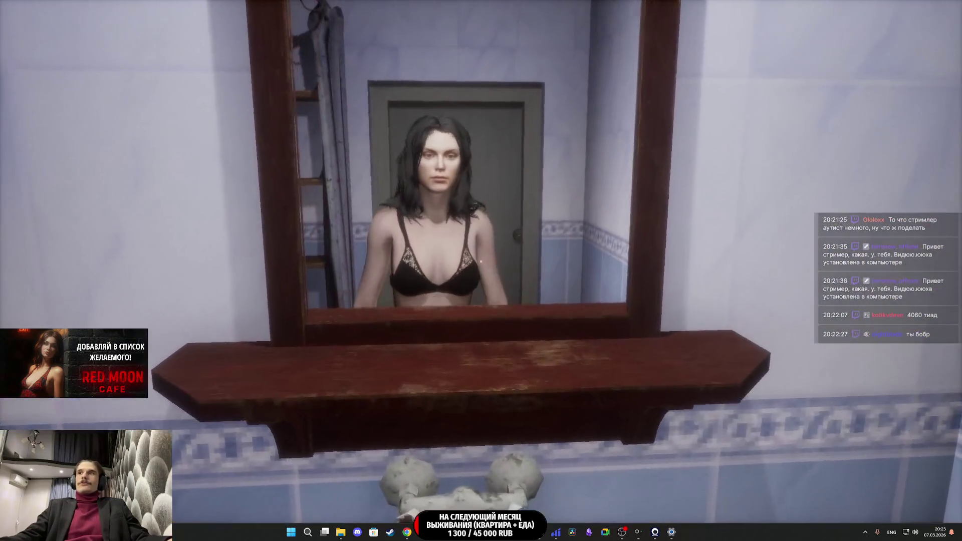
- Walk through the corridor to the closed door and open it, showing 'Door Status: OPEN'
key(w)
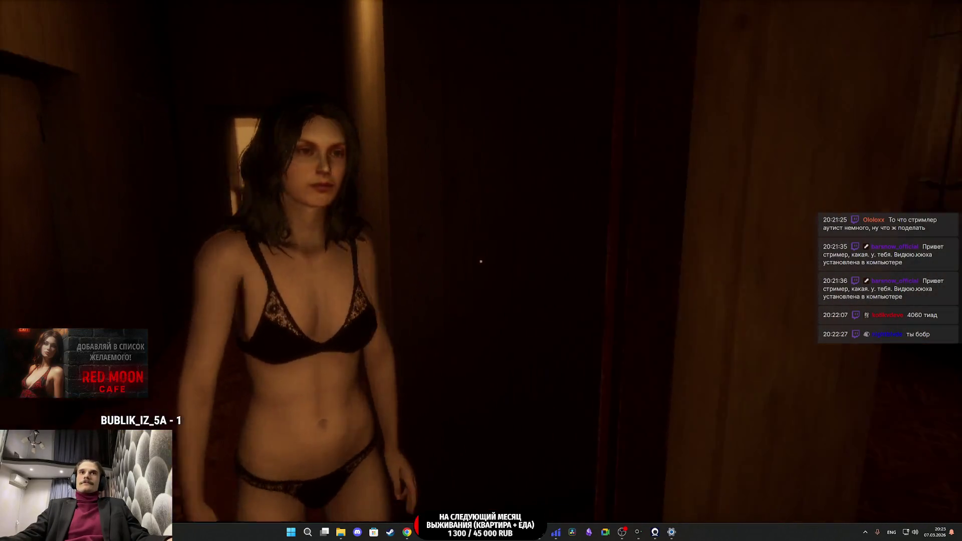
key(w)
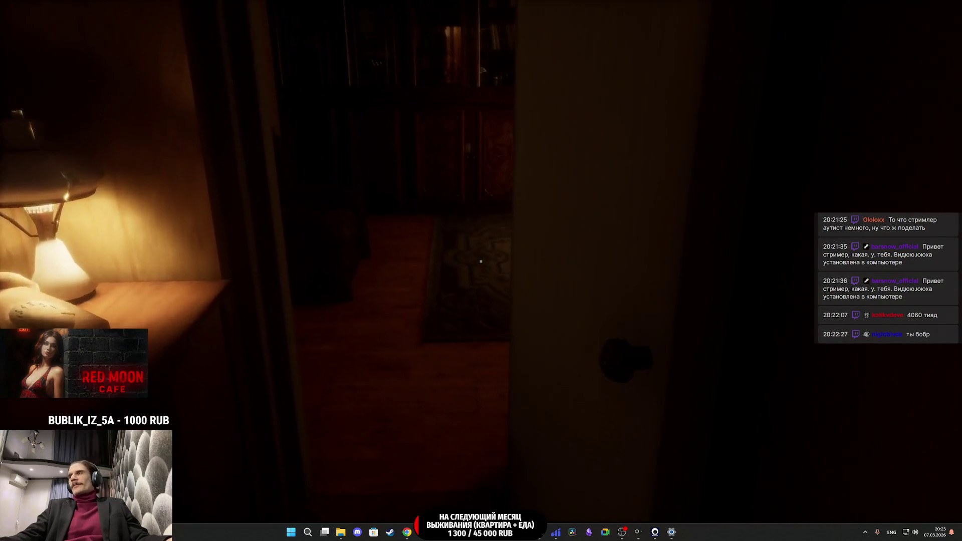
key(w)
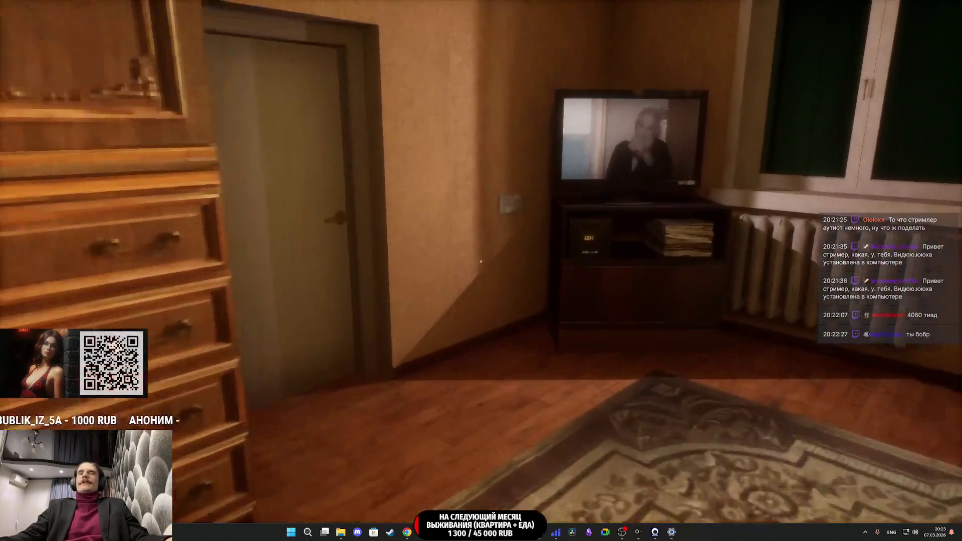
key(e)
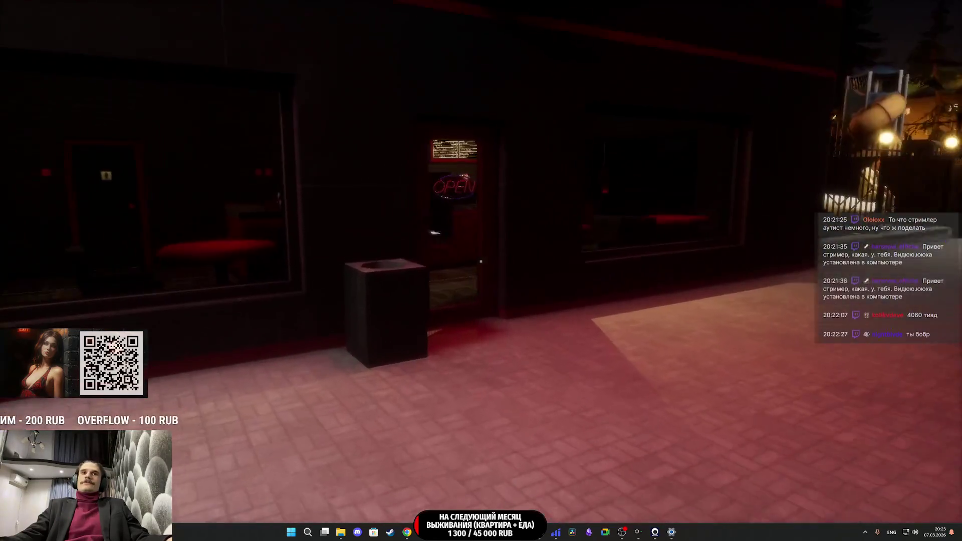
- Enter the cafe, walk toward the bar counter and red tables, then stop the play session
key(w)
key(e)
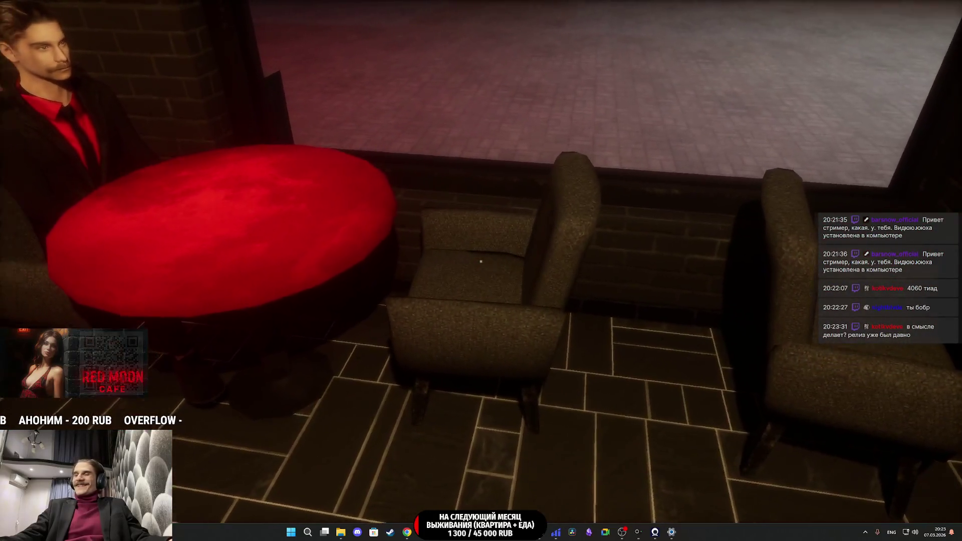
key(w)
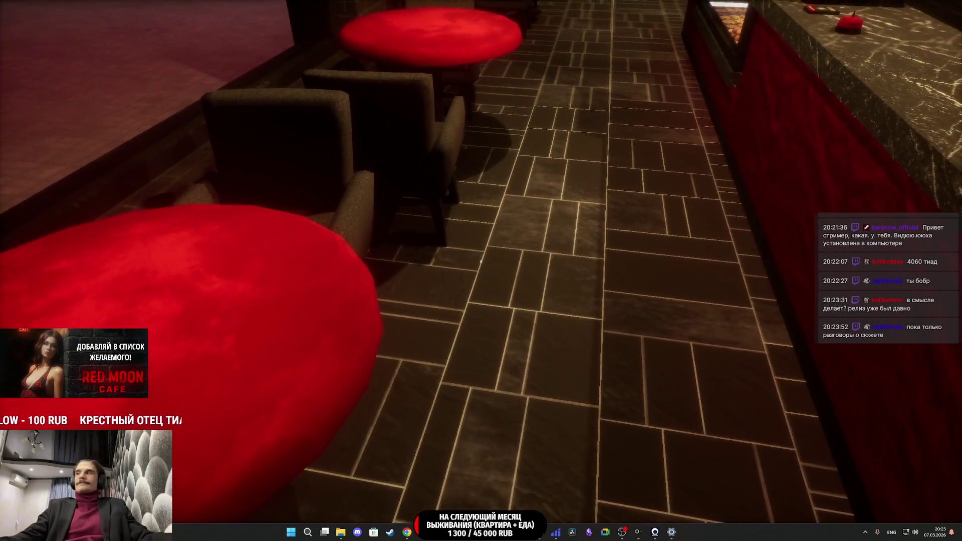
key(Escape)
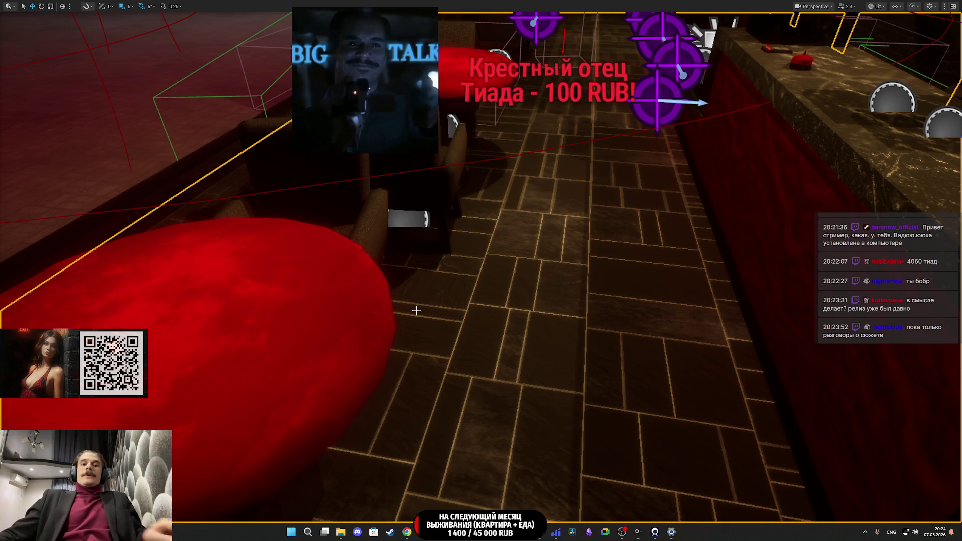
- Exit the maximized viewport with F11 to bring back the outliner, details and content browser
key(F11)
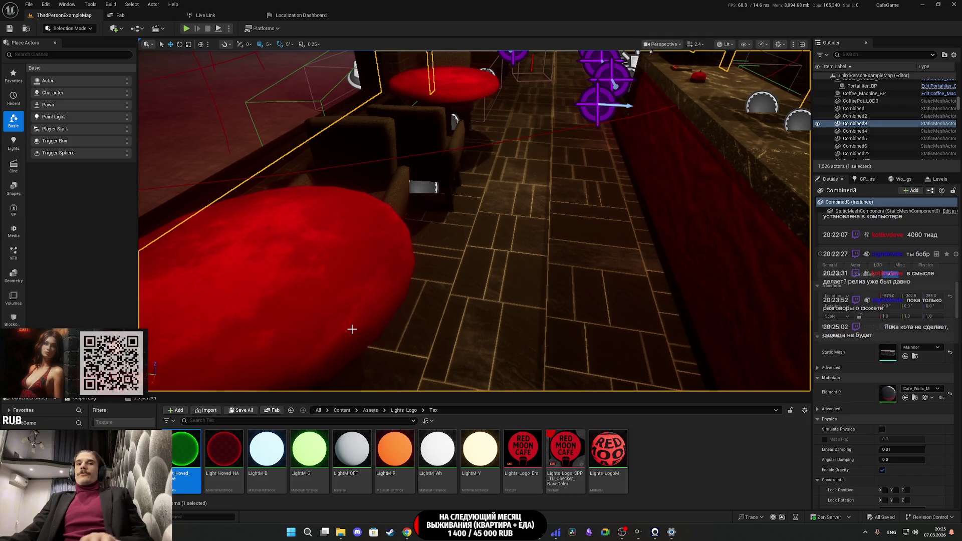
- Fly the viewport out of the cafe to the lit apartment entrance with its two grey doors
mouse_move(572, 287)
mouse_down()
mouse_move(564, 380)
mouse_move(602, 306)
mouse_move(592, 321)
mouse_move(561, 286)
mouse_move(471, 321)
mouse_up()
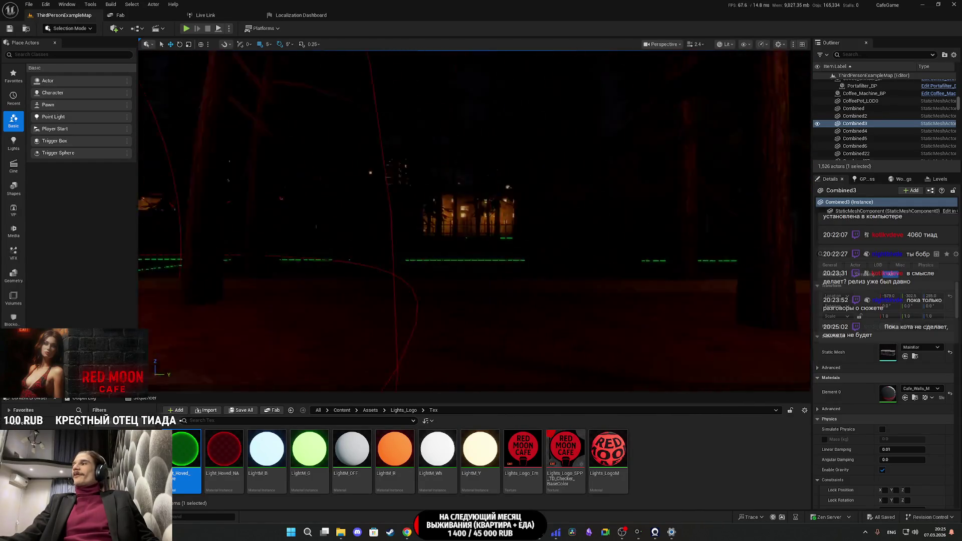
mouse_move(471, 321)
mouse_down()
mouse_move(471, 298)
mouse_move(471, 315)
mouse_move(495, 316)
mouse_move(374, 321)
mouse_move(426, 322)
mouse_up()
drag(476, 302, 514, 241)
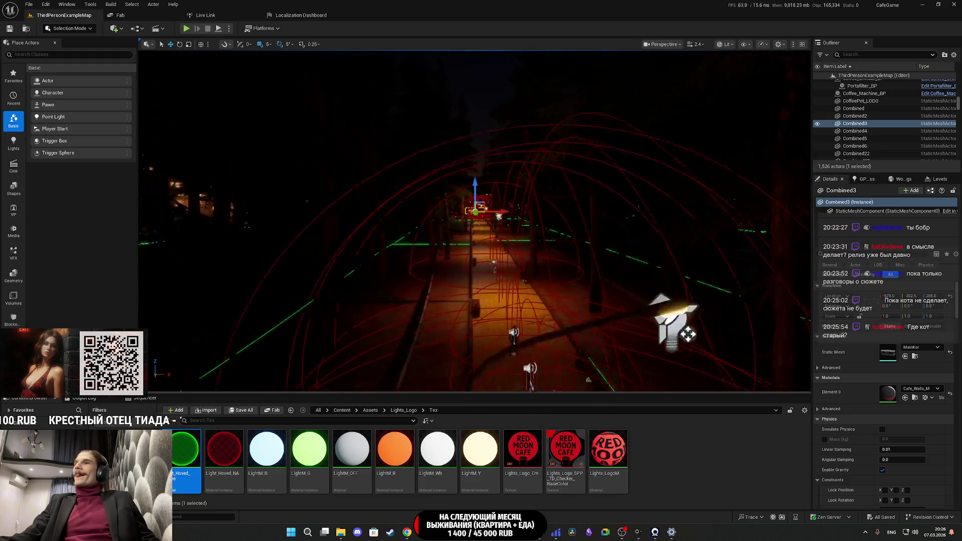
drag(427, 322, 435, 316)
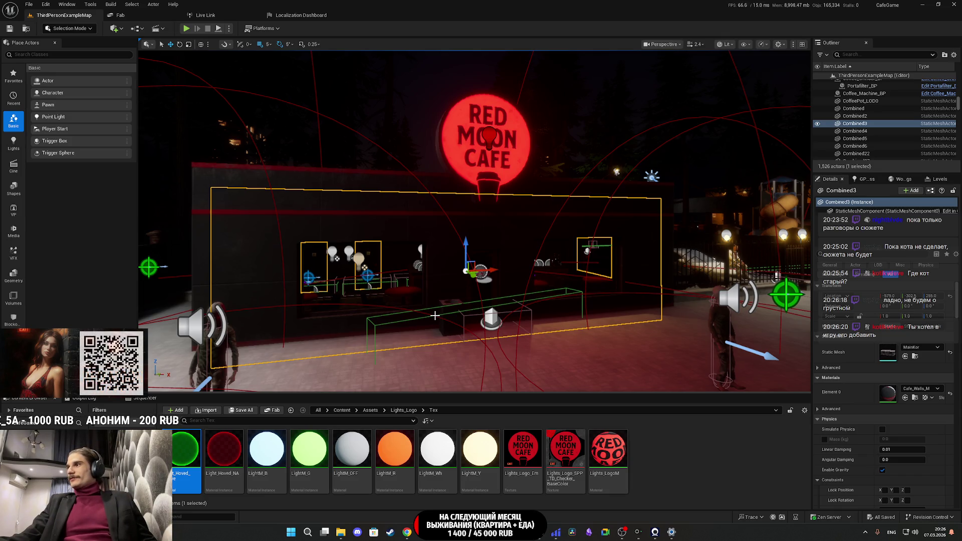
mouse_move(434, 314)
mouse_down()
mouse_move(576, 321)
mouse_move(475, 325)
mouse_move(522, 328)
mouse_move(802, 325)
mouse_move(741, 326)
mouse_move(754, 326)
mouse_up()
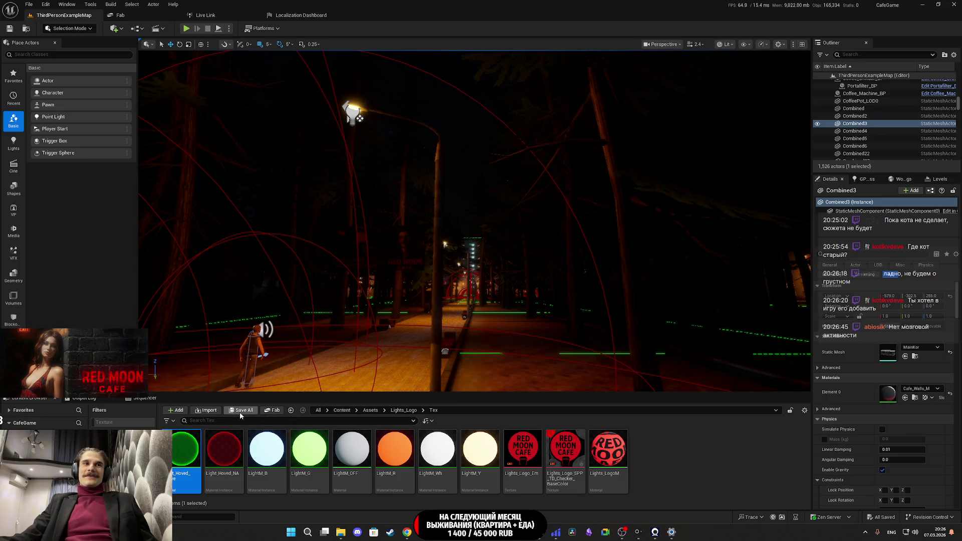
drag(457, 345, 398, 344)
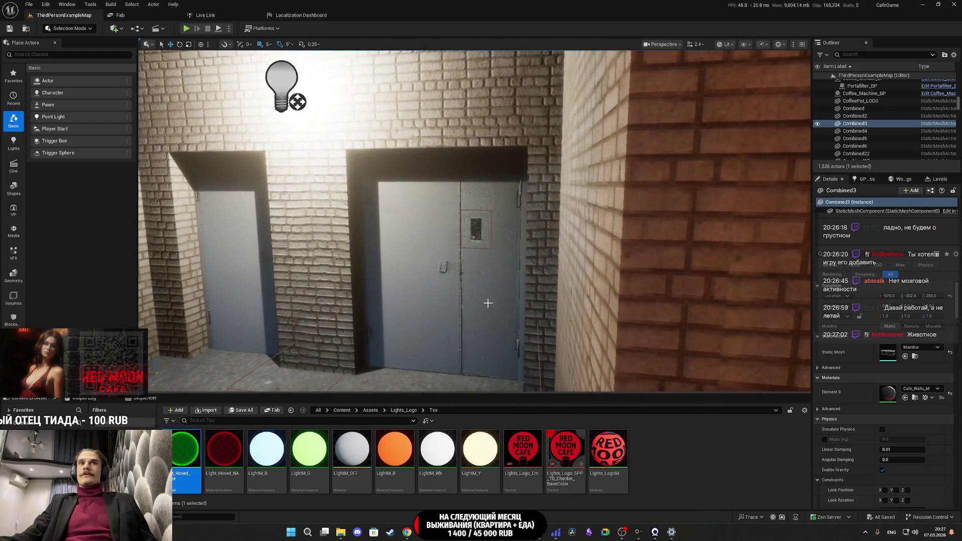
- Select EMain_Door_BP and zoom in to inspect its electrical panel, then pull back
click(486, 298)
scroll(486, 298, up, 5)
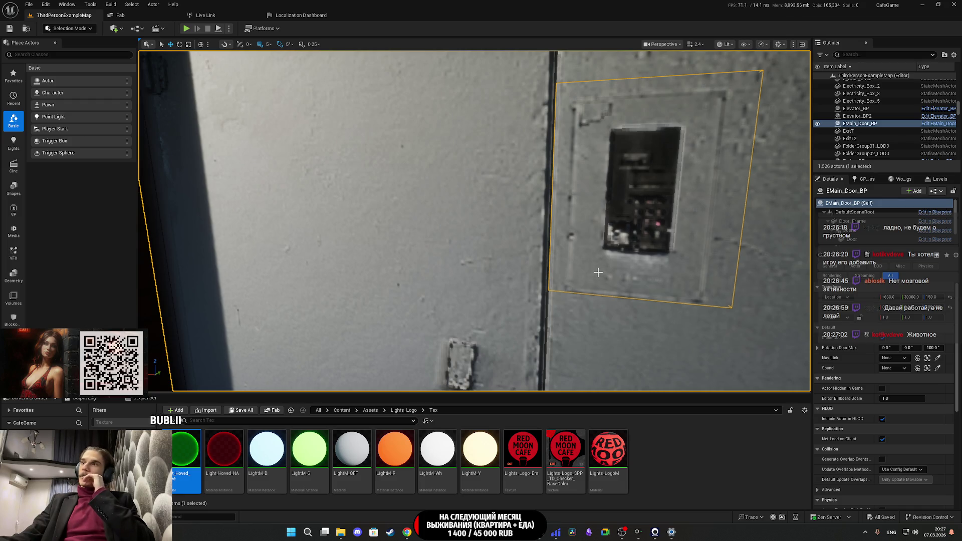
mouse_move(592, 270)
mouse_down()
mouse_move(568, 269)
mouse_move(587, 269)
mouse_up()
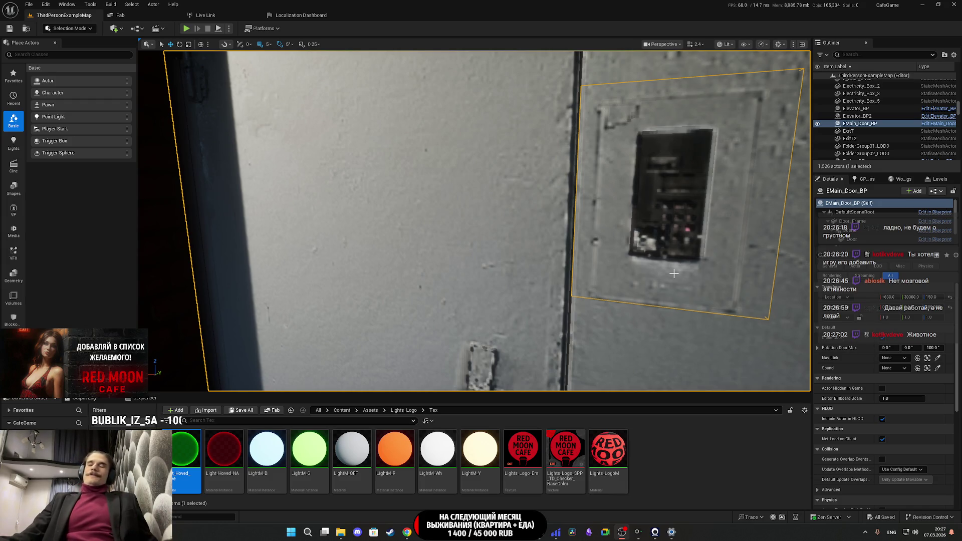
mouse_move(642, 260)
mouse_down()
mouse_move(511, 273)
mouse_move(562, 268)
mouse_move(551, 273)
mouse_move(541, 260)
mouse_move(549, 268)
mouse_up()
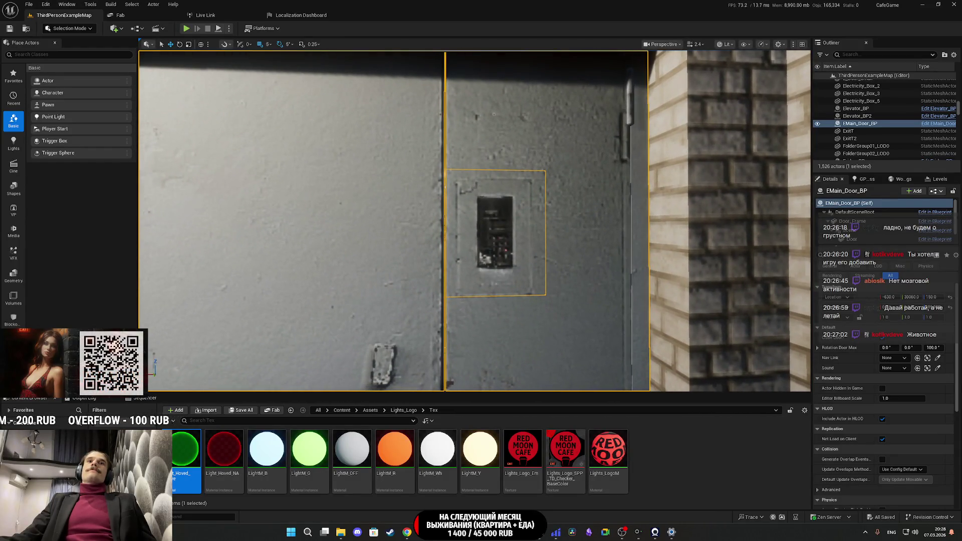
scroll(627, 275, down, 5)
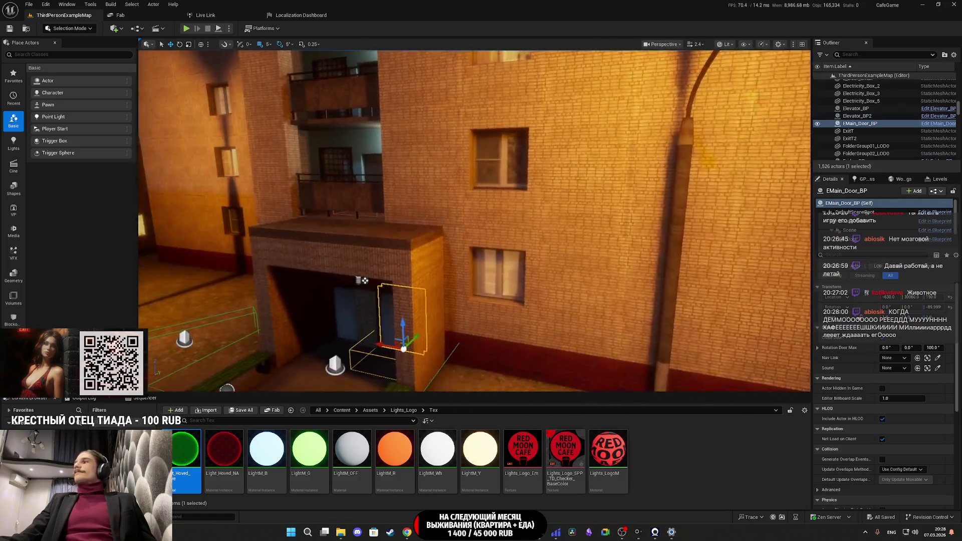
- Fly the viewport past the jukebox to face the two red-framed restroom doors
drag(364, 280, 351, 221)
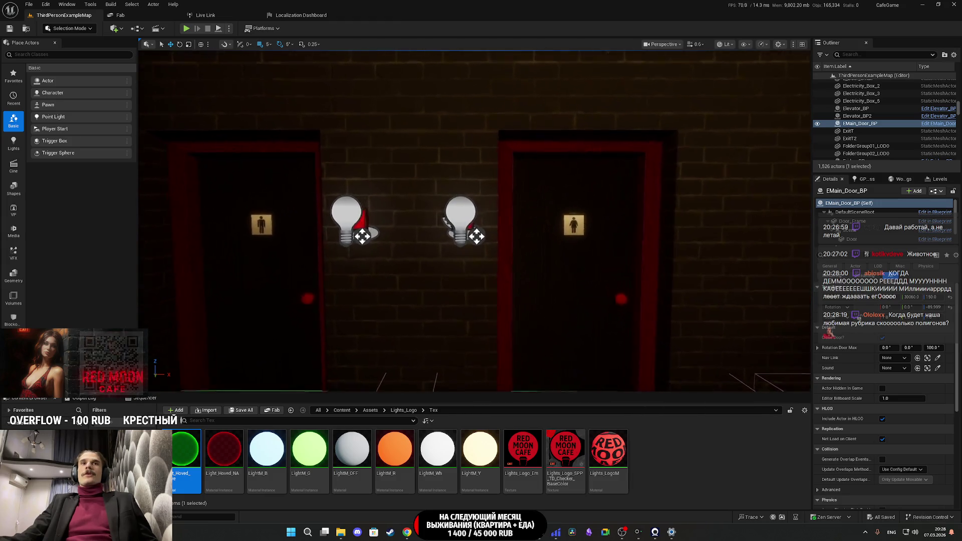
- Select the light switch in the level and open Light_Switch_BP via Edit Blueprint
click(547, 220)
click(933, 192)
click(897, 213)
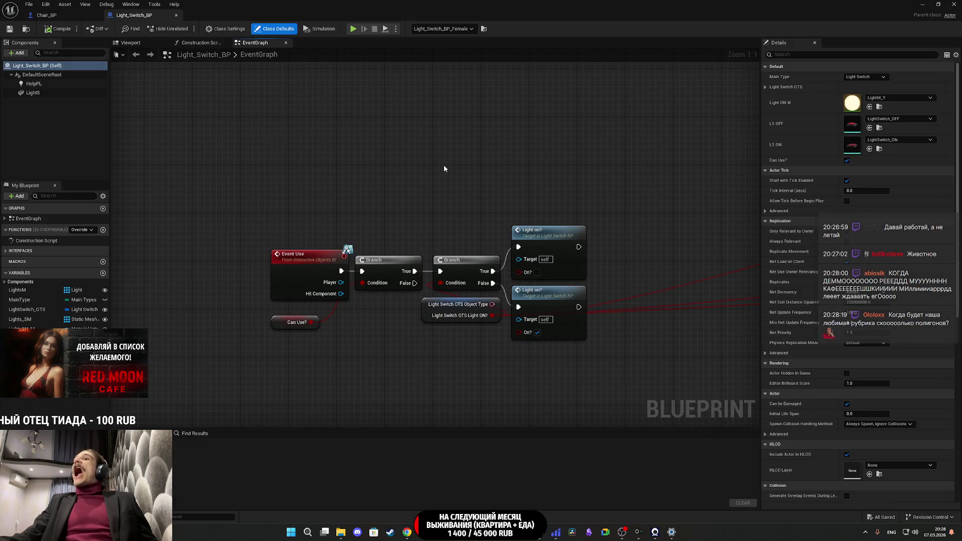
- Pan and zoom the EventGraph to review the Event Use, Light_On? and Set Material logic
drag(348, 176, 363, 223)
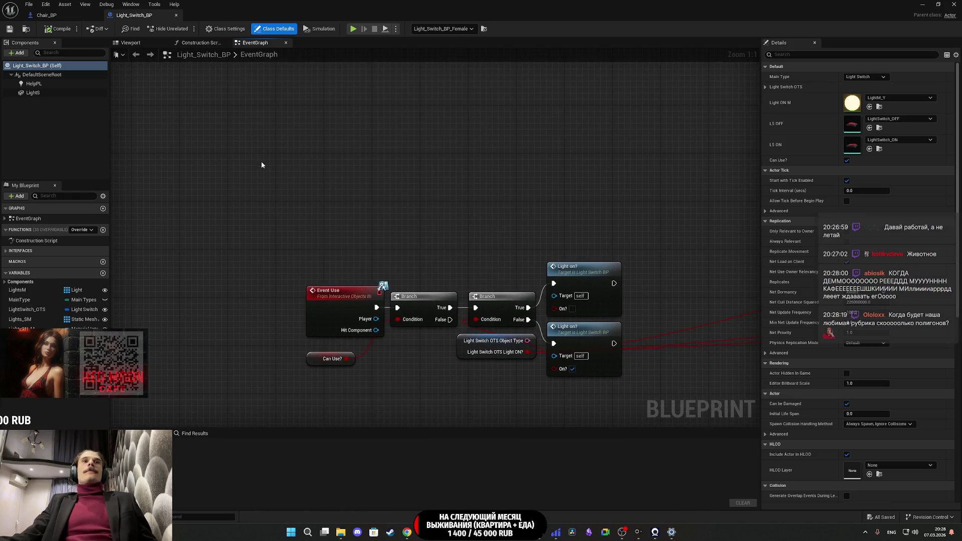
drag(261, 161, 191, 176)
scroll(284, 194, down, 5)
drag(284, 194, 220, 199)
scroll(263, 226, up, 5)
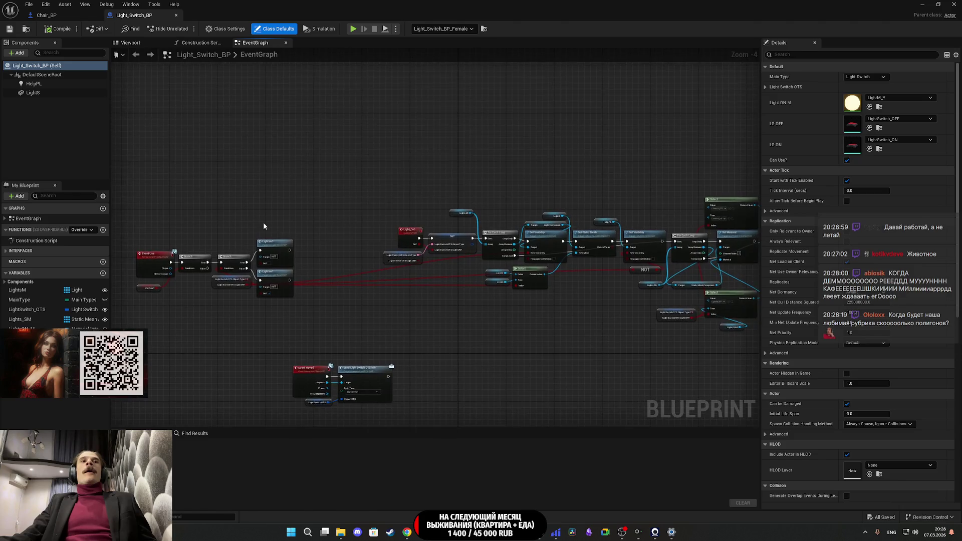
drag(260, 224, 421, 195)
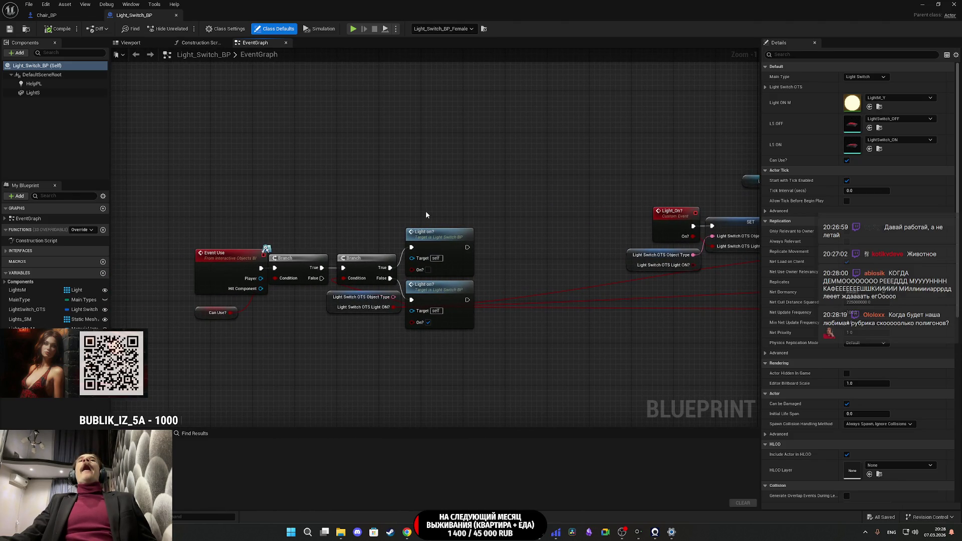
mouse_move(426, 215)
mouse_down()
mouse_move(89, 228)
mouse_move(285, 225)
mouse_up()
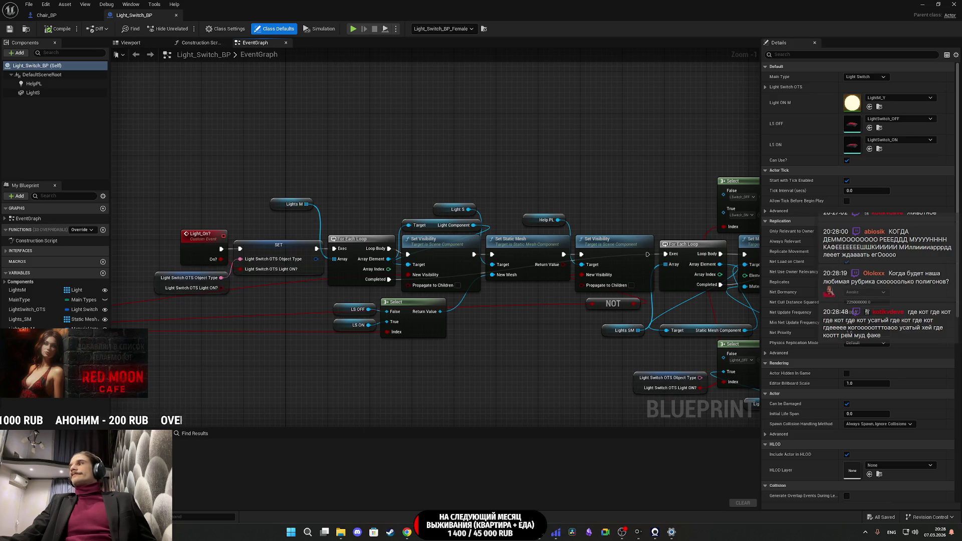
mouse_move(451, 226)
mouse_down()
mouse_move(449, 211)
mouse_move(332, 201)
mouse_up()
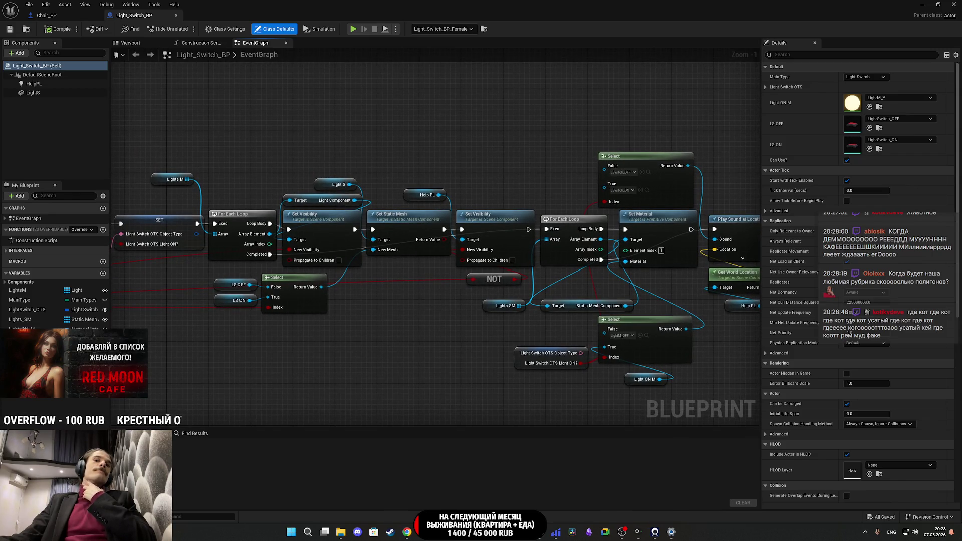
scroll(394, 240, down, 5)
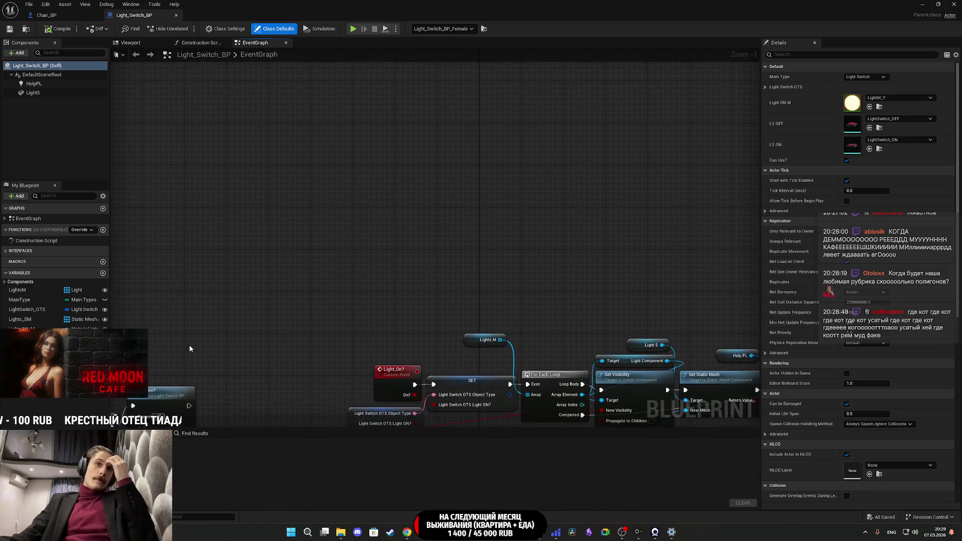
- Nudge the Send Light Switch OTS Info node right to make room in the chain
scroll(396, 314, up, 5)
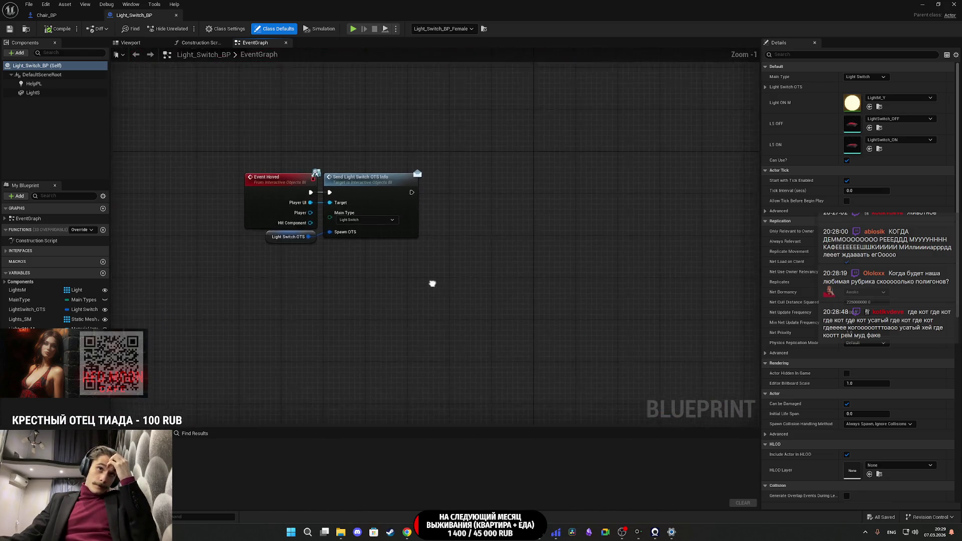
click(388, 198)
drag(389, 199, 394, 199)
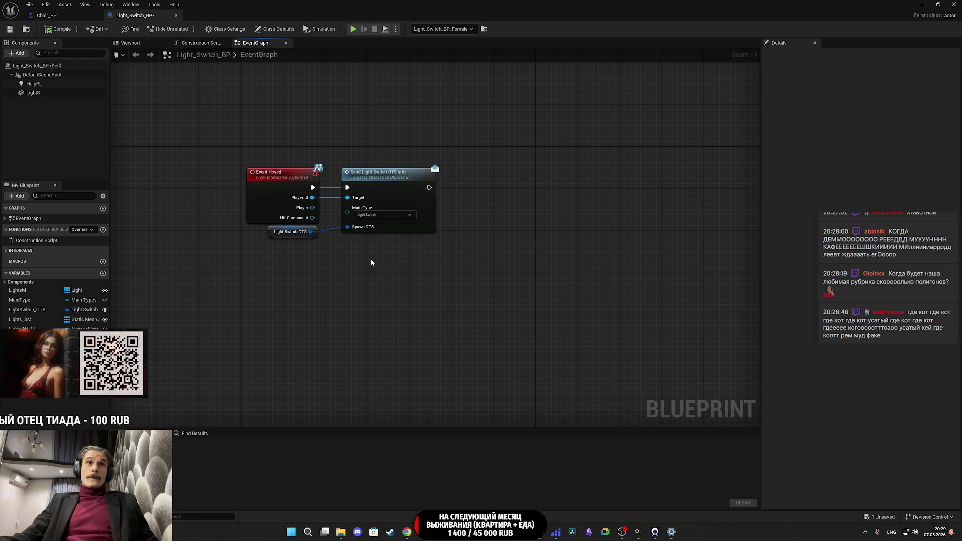
click(87, 130)
- Add a Light S reference and a Set Overlay Material node after Send Light Switch OTS Info
drag(32, 92, 336, 248)
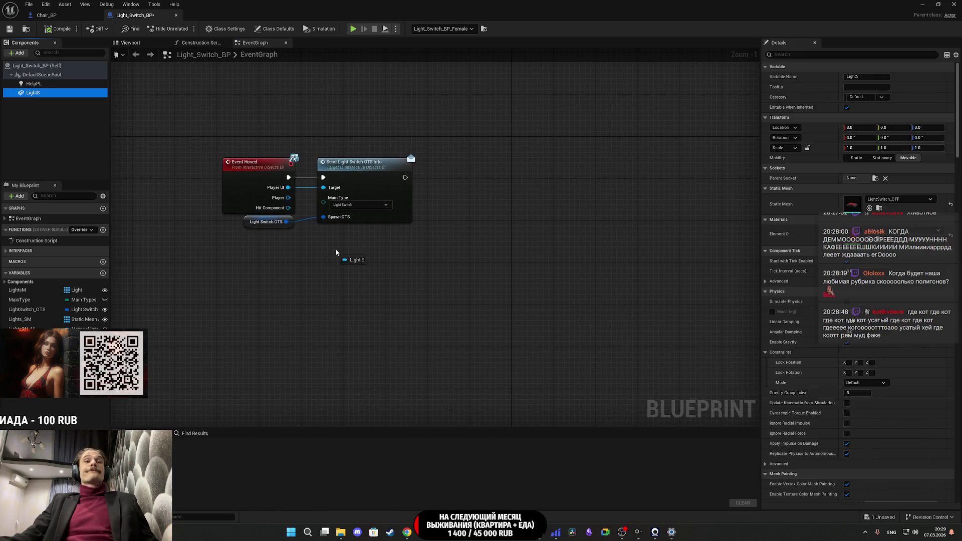
drag(443, 231, 442, 232)
text(set)
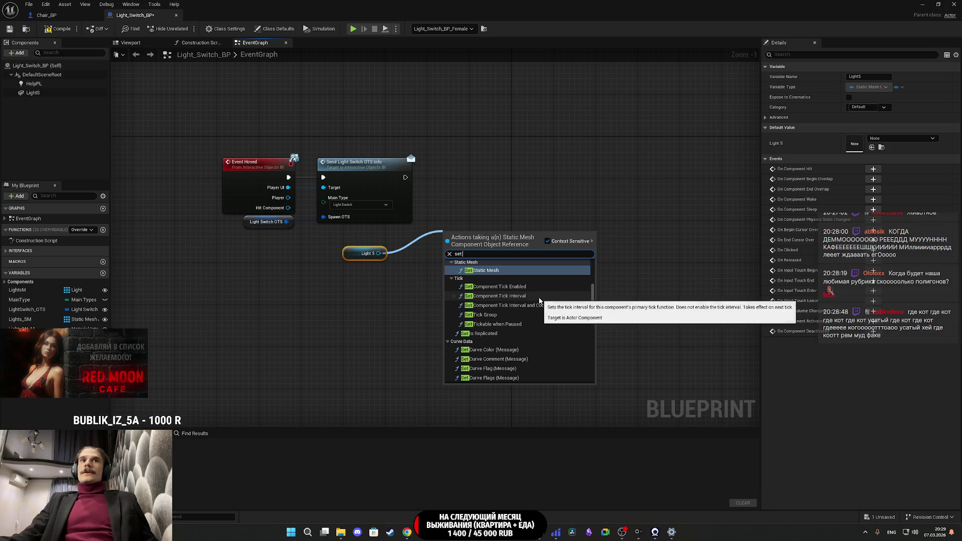
text( mate)
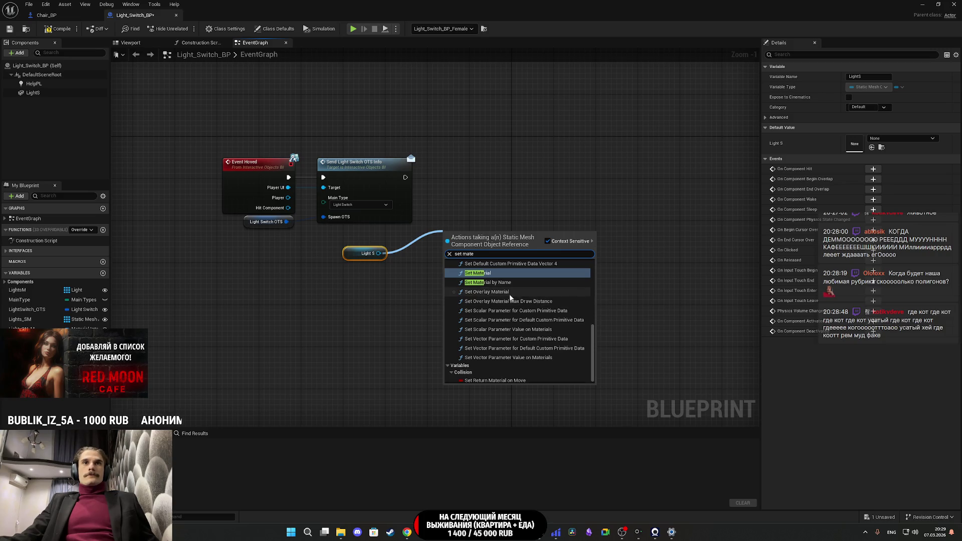
click(524, 292)
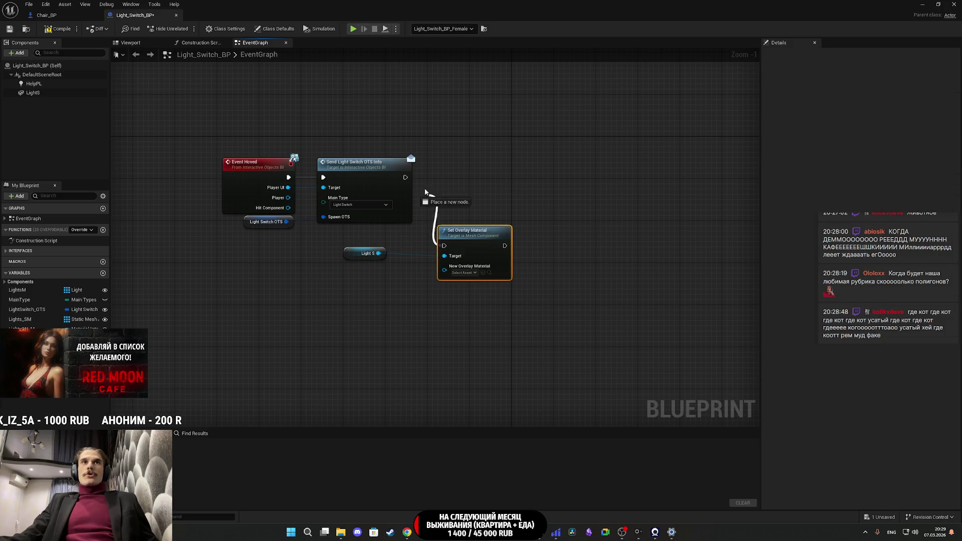
drag(474, 238, 464, 170)
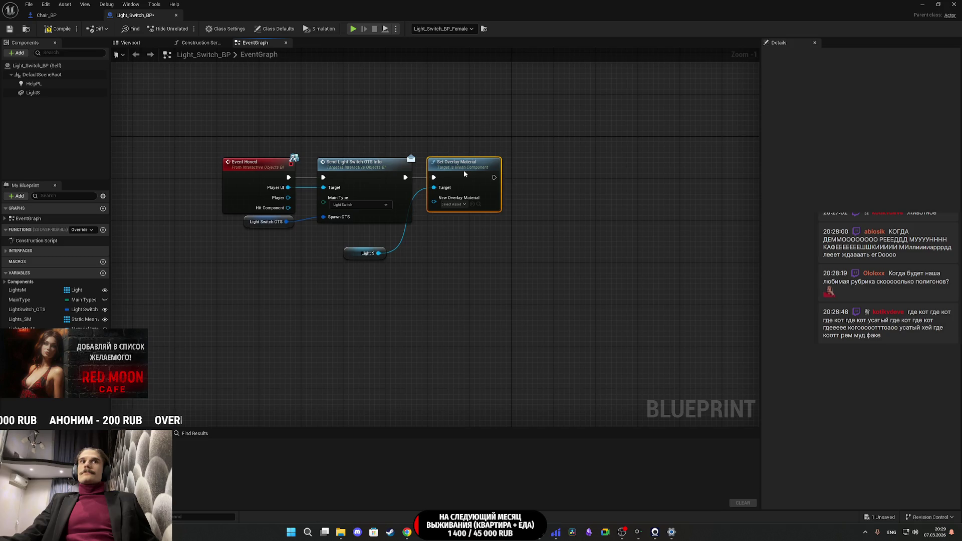
- Move the Light S node closer to the chain and recentre the graph on the new nodes
click(457, 261)
drag(449, 251, 397, 273)
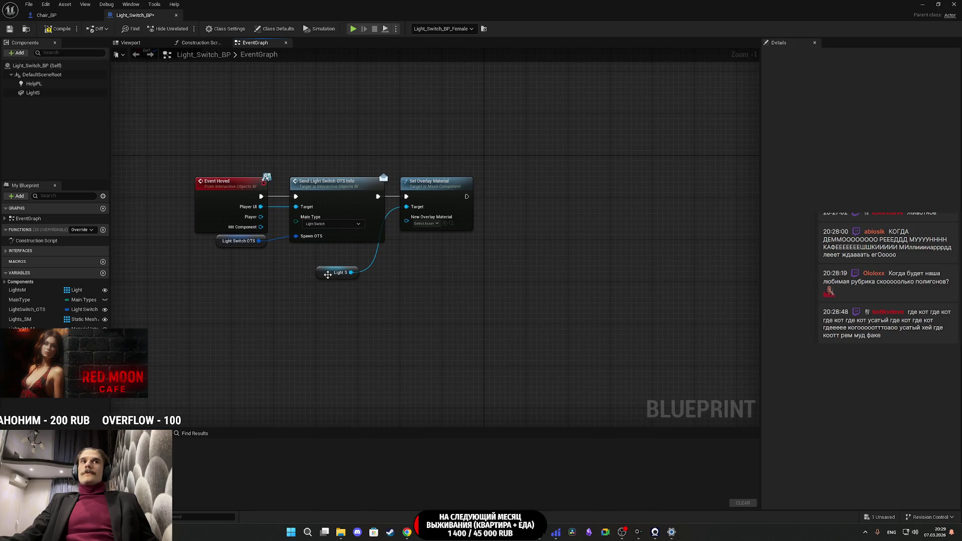
click(328, 274)
drag(328, 274, 349, 259)
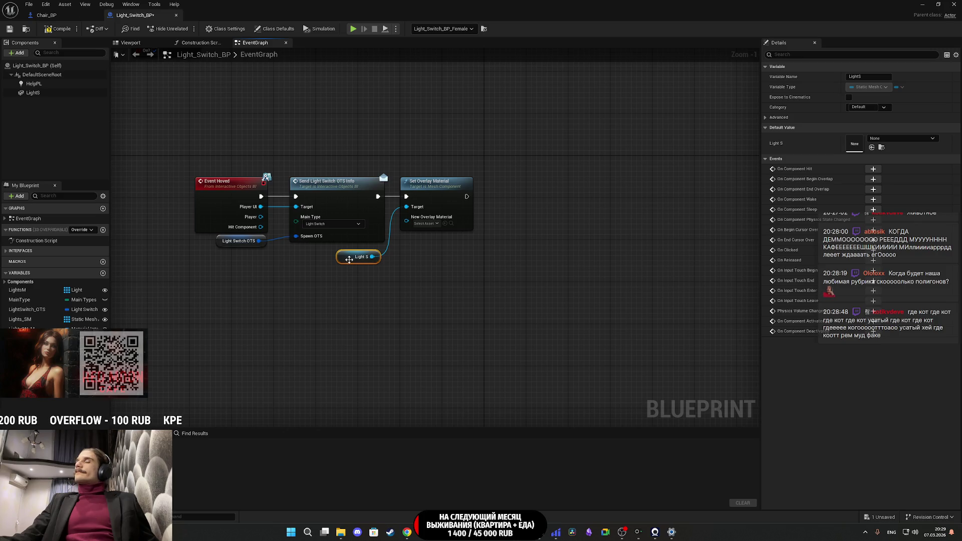
click(456, 273)
mouse_move(453, 273)
mouse_down()
mouse_move(342, 318)
mouse_move(331, 306)
mouse_up()
click(331, 312)
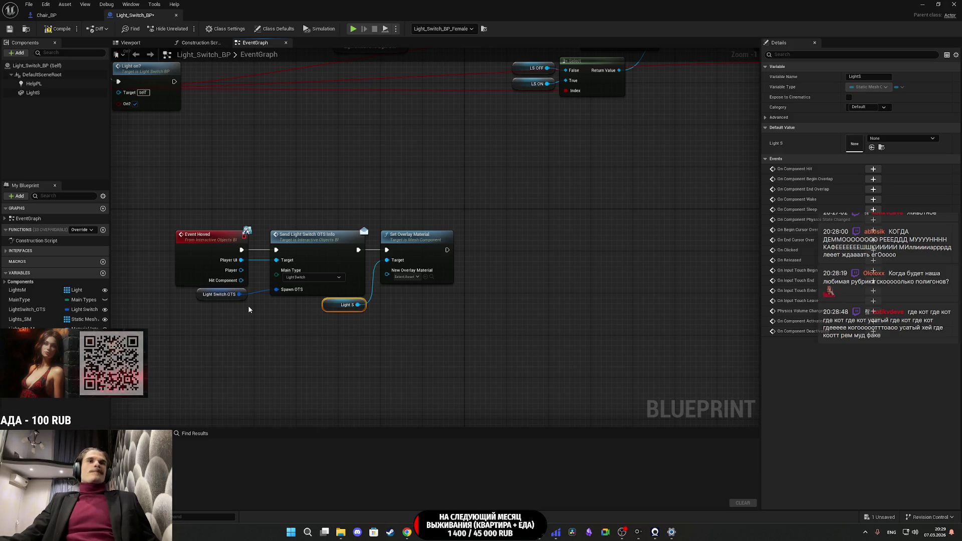
- Feed Set Overlay Material's material from a new Select node indexed by a Can Use? variable
drag(425, 254, 488, 253)
click(434, 300)
key(ctrl+v)
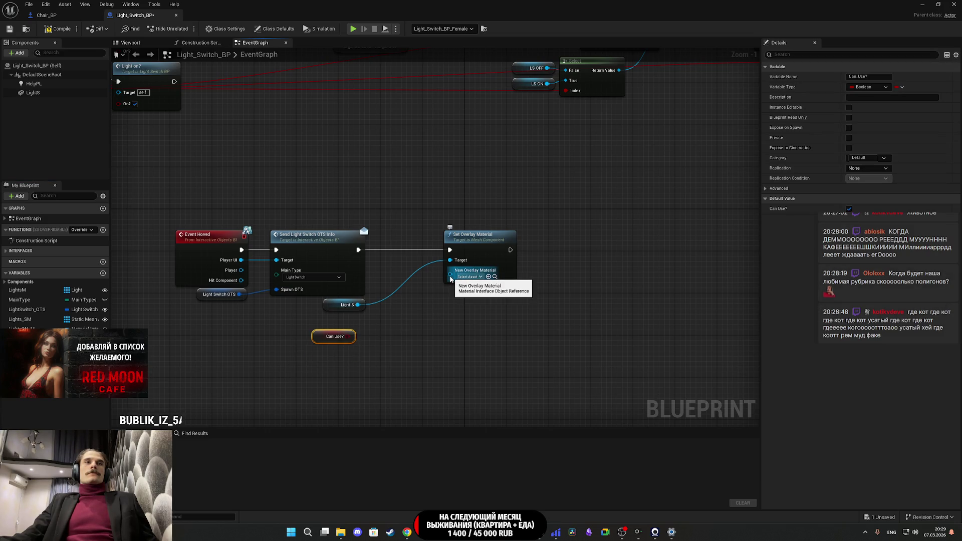
drag(450, 274, 453, 319)
text(sel)
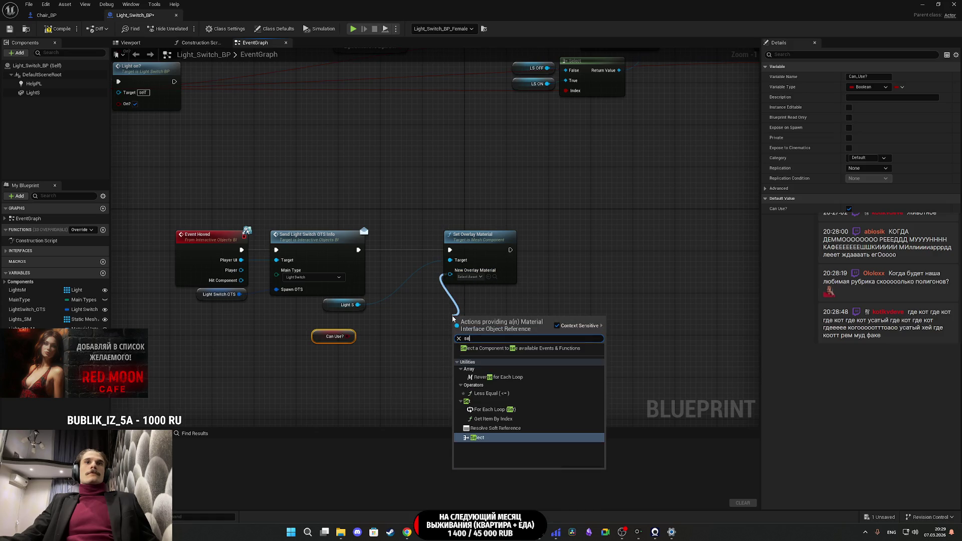
click(480, 370)
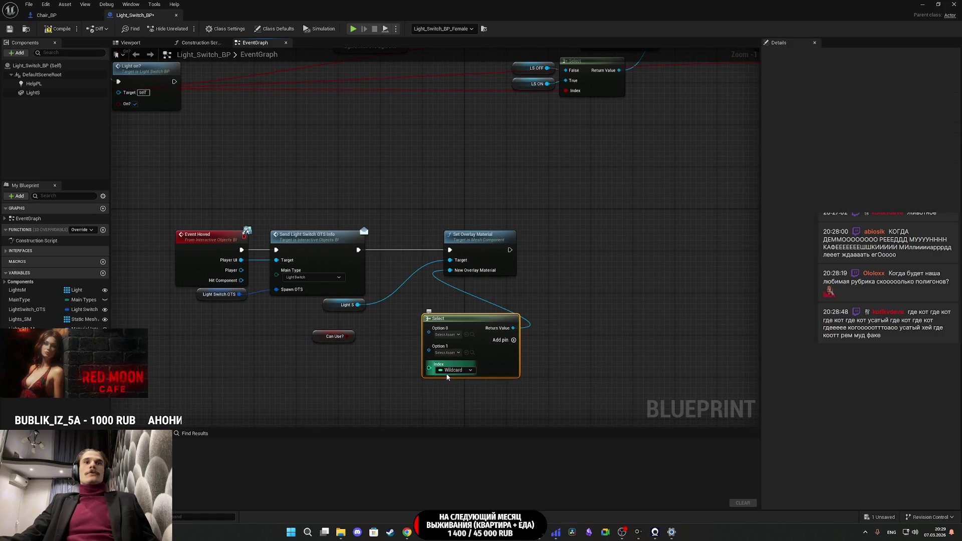
drag(429, 368, 344, 338)
drag(497, 354, 507, 323)
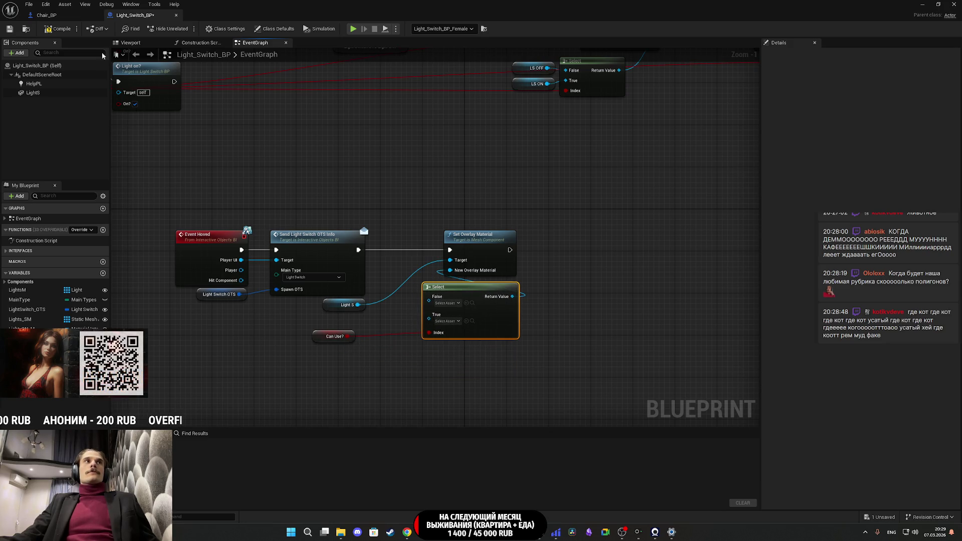
- Compare against Chair_BP's hover logic, then bring Light_Switch_BP back as a floating window
click(58, 15)
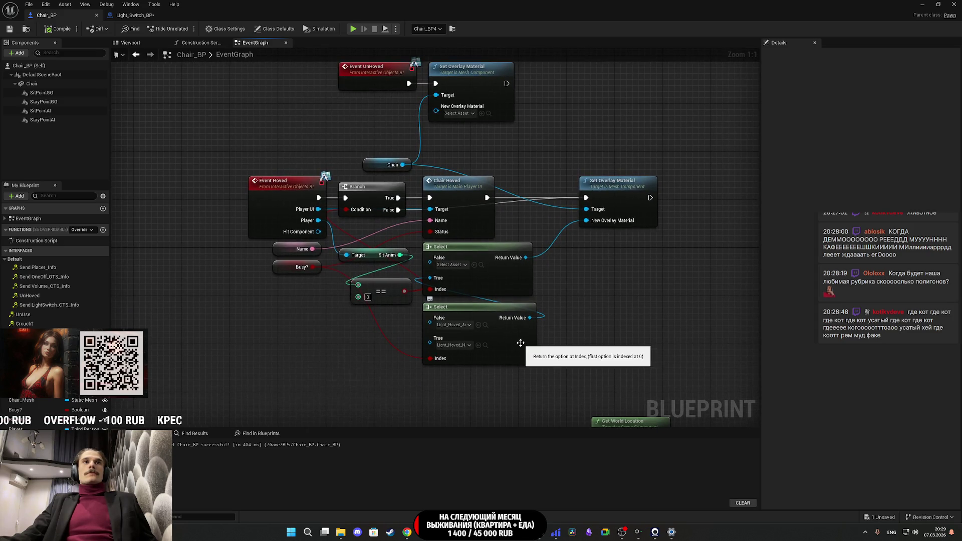
click(122, 15)
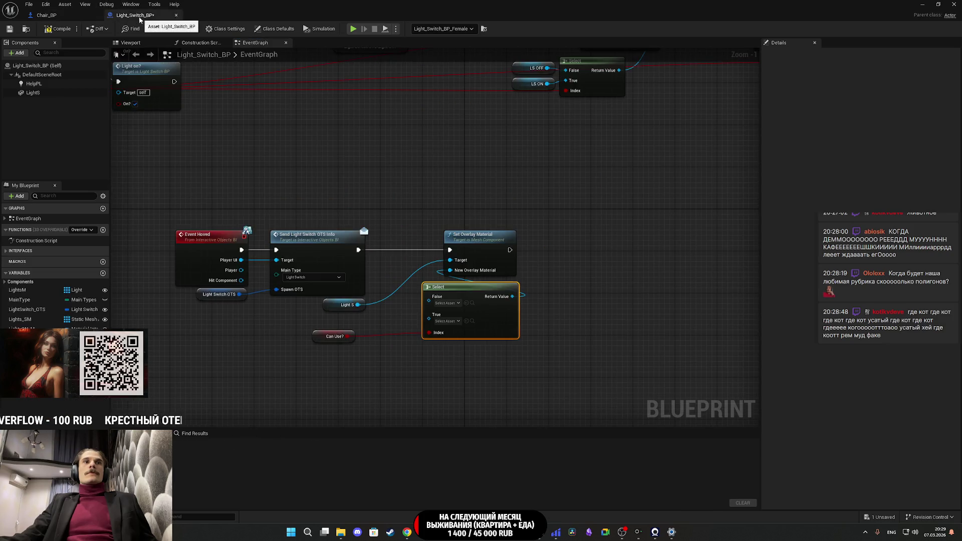
click(75, 15)
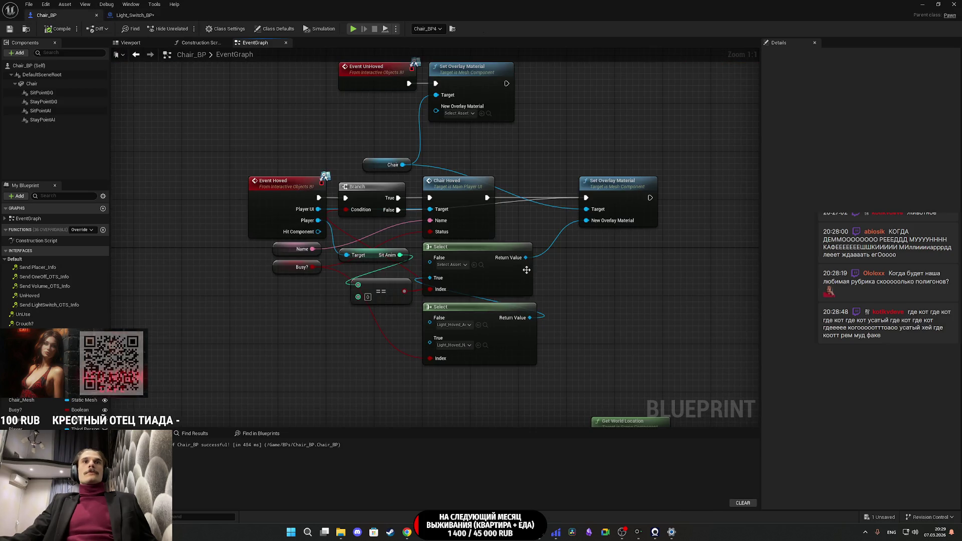
drag(518, 307, 513, 324)
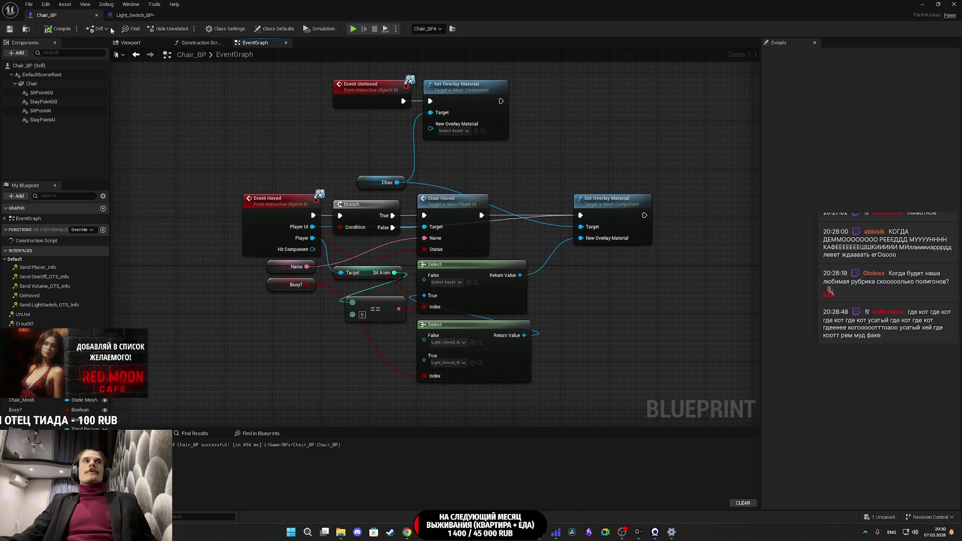
click(134, 15)
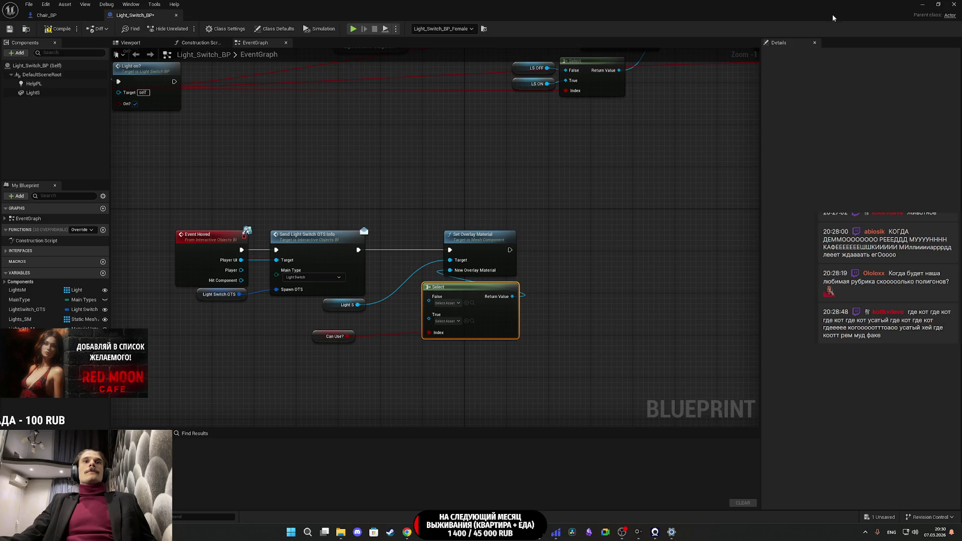
click(937, 4)
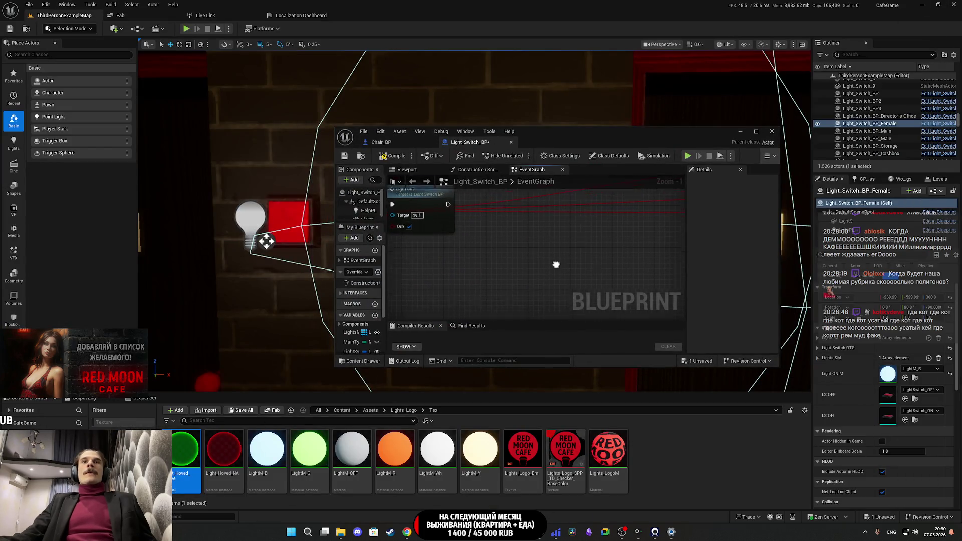
- Wire Light_Hoved_Active to the Select True pin and Light_Hoved_NA to False, then compile
drag(444, 225, 389, 176)
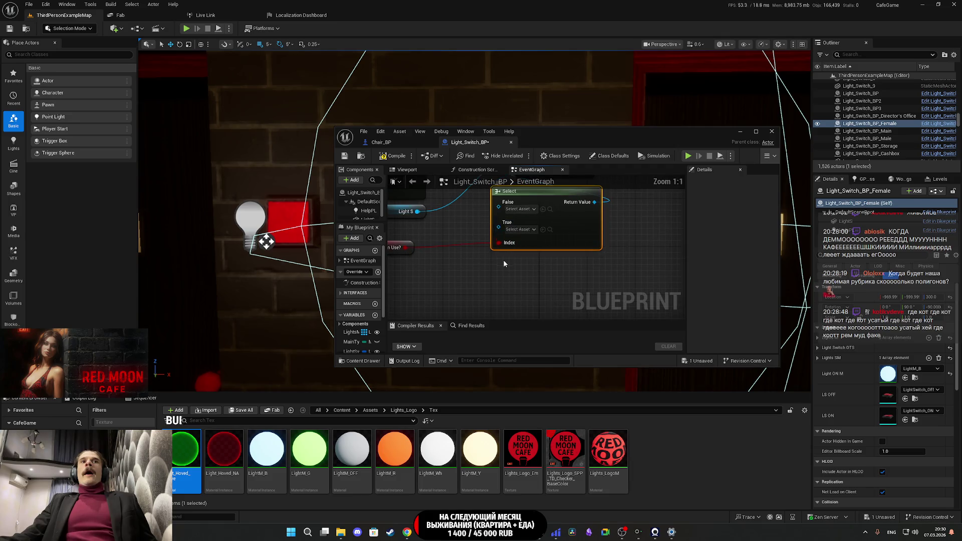
scroll(541, 248, up, 1)
mouse_move(185, 448)
mouse_down()
mouse_move(538, 324)
mouse_move(536, 247)
mouse_up()
drag(224, 449, 542, 232)
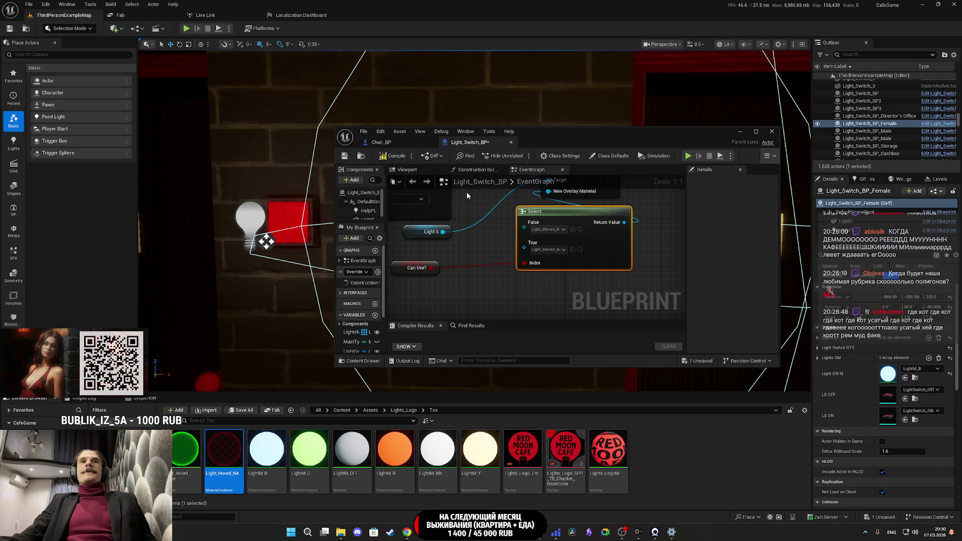
click(397, 157)
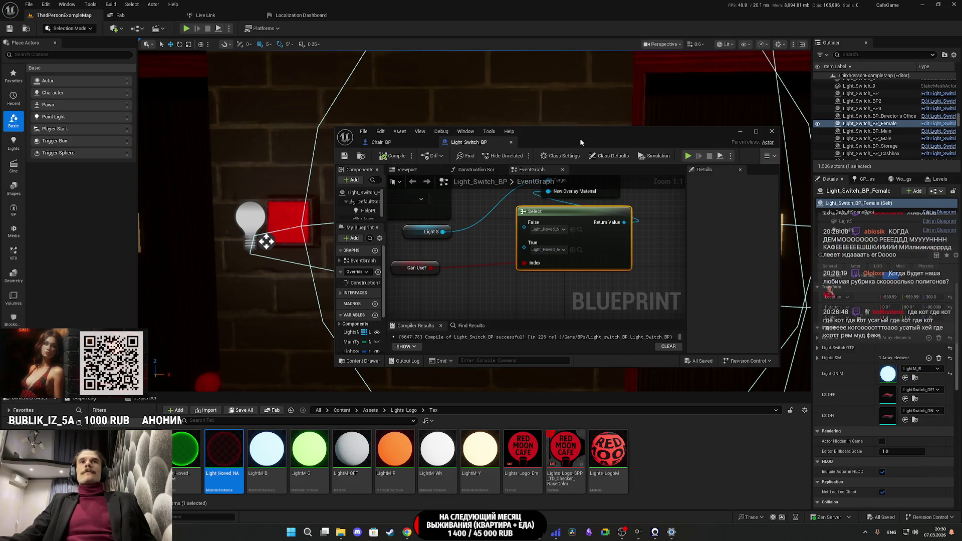
double_click(592, 134)
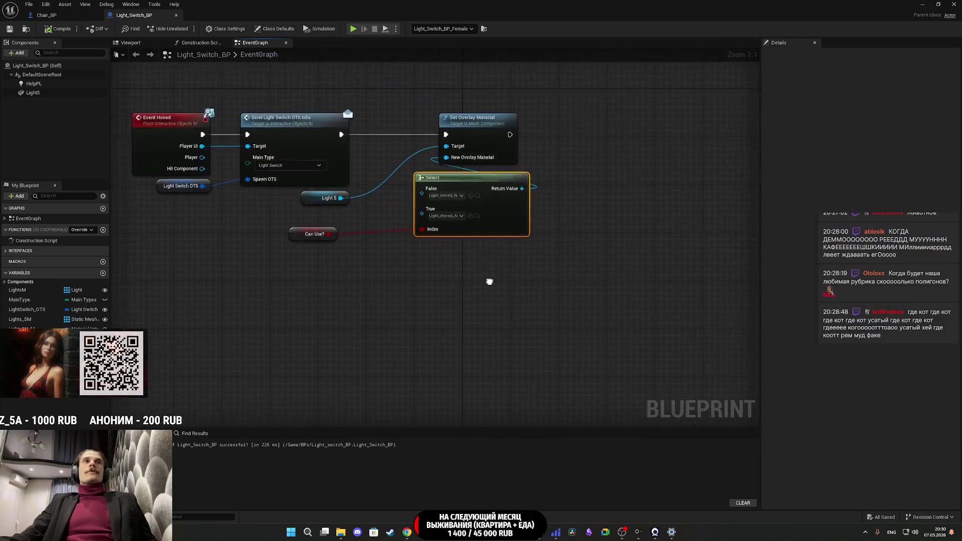
- Tidy the graph by moving the material nodes, Light S and Can Use? into place, then save
drag(571, 272, 565, 271)
drag(622, 340, 561, 190)
drag(533, 182, 455, 183)
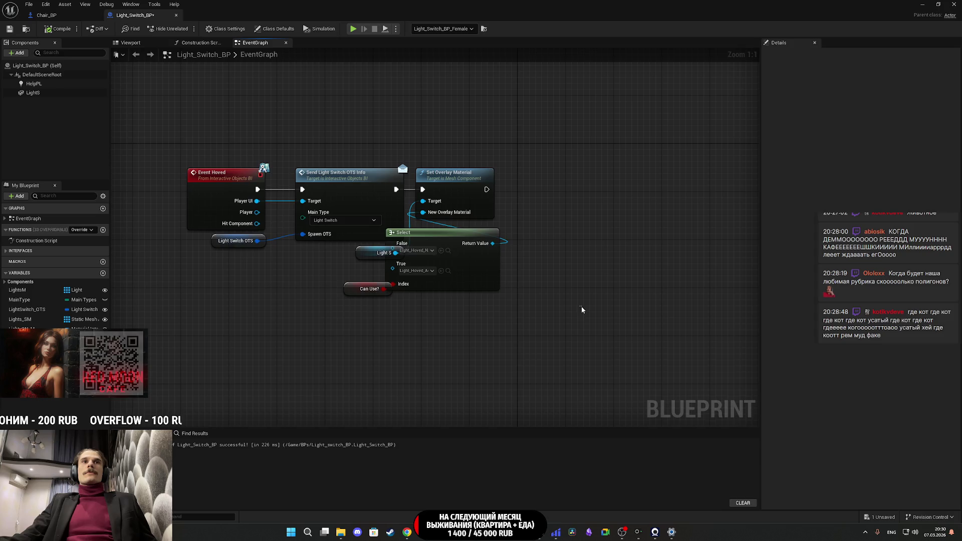
key(Home)
mouse_move(444, 260)
mouse_down()
mouse_move(420, 277)
mouse_move(449, 150)
mouse_move(447, 164)
mouse_up()
drag(442, 290, 424, 285)
click(478, 337)
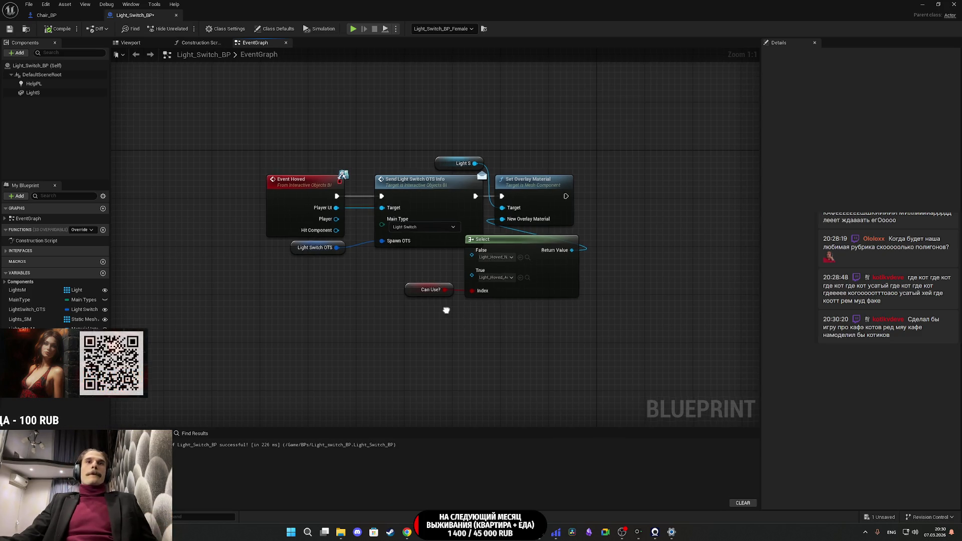
drag(449, 317, 388, 321)
click(9, 29)
- Add an Event UnHoved node from the Default interface and place it below Event Hoved
click(7, 252)
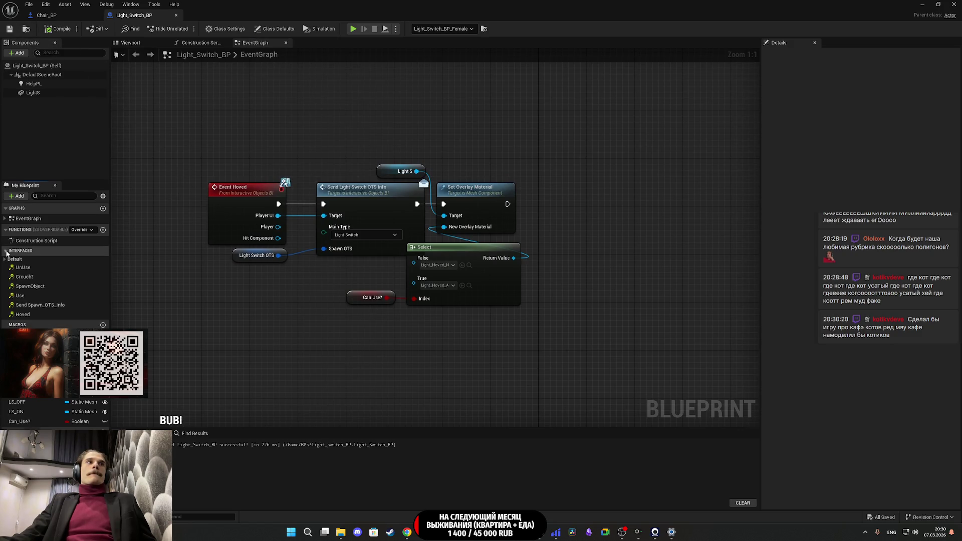
click(5, 259)
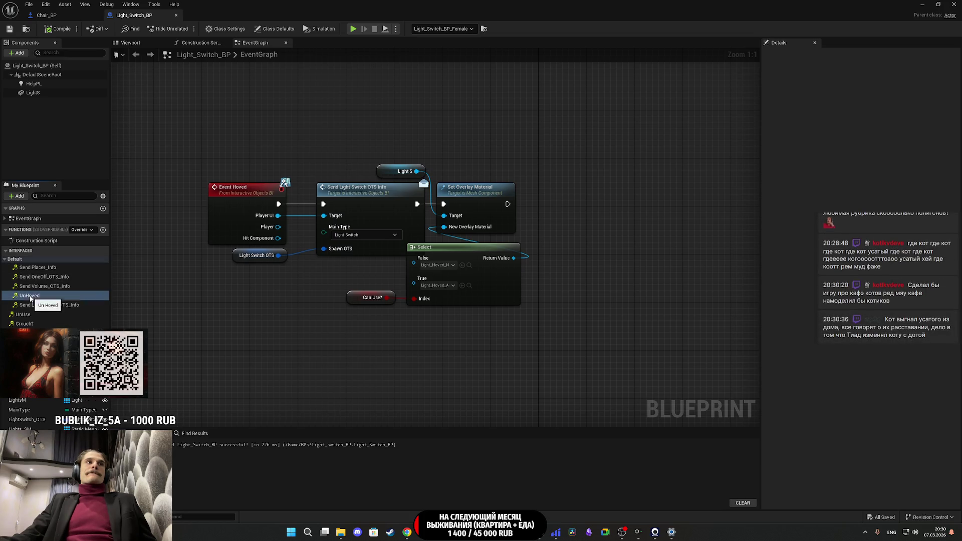
double_click(30, 295)
drag(550, 239, 350, 303)
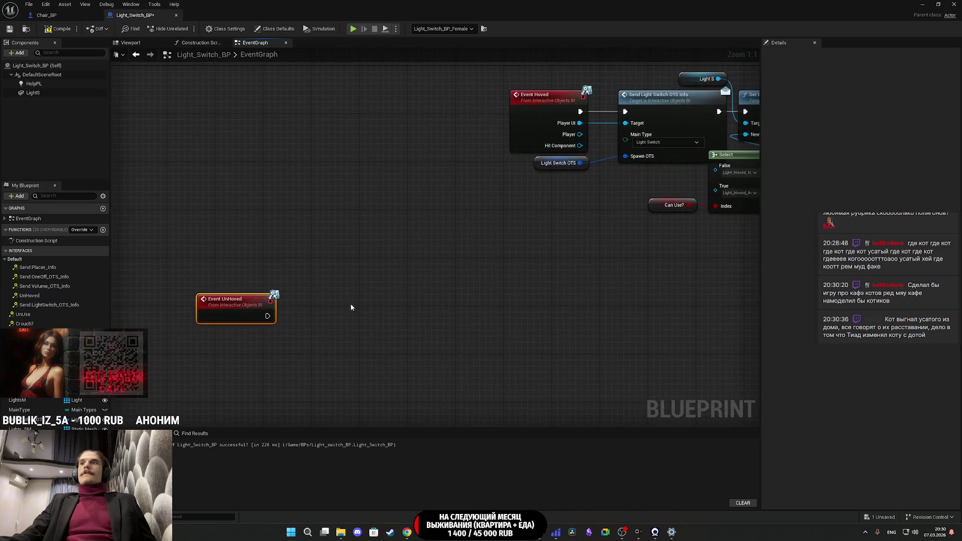
drag(217, 315, 516, 243)
key(Home)
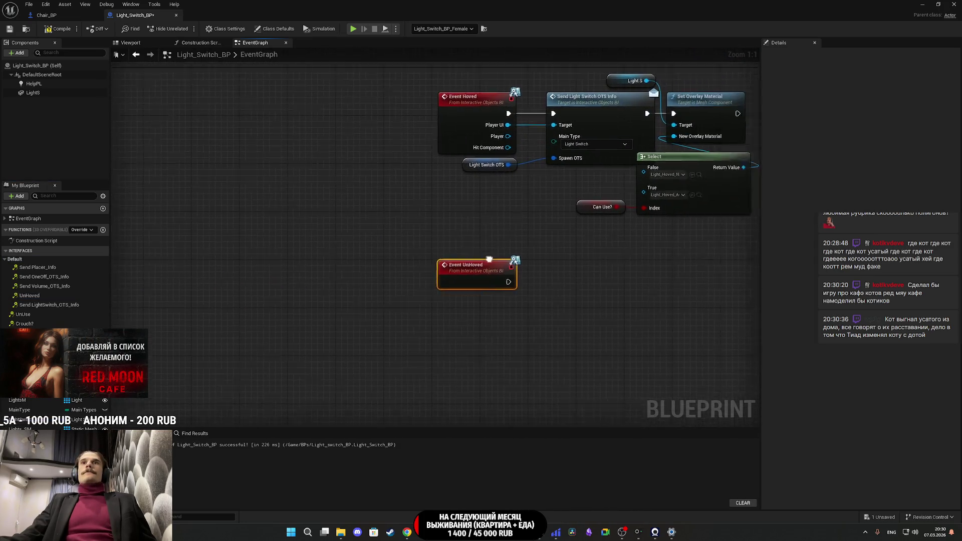
- Copy Set Overlay Material and wire the copy to Event UnHoved's execution output
click(521, 161)
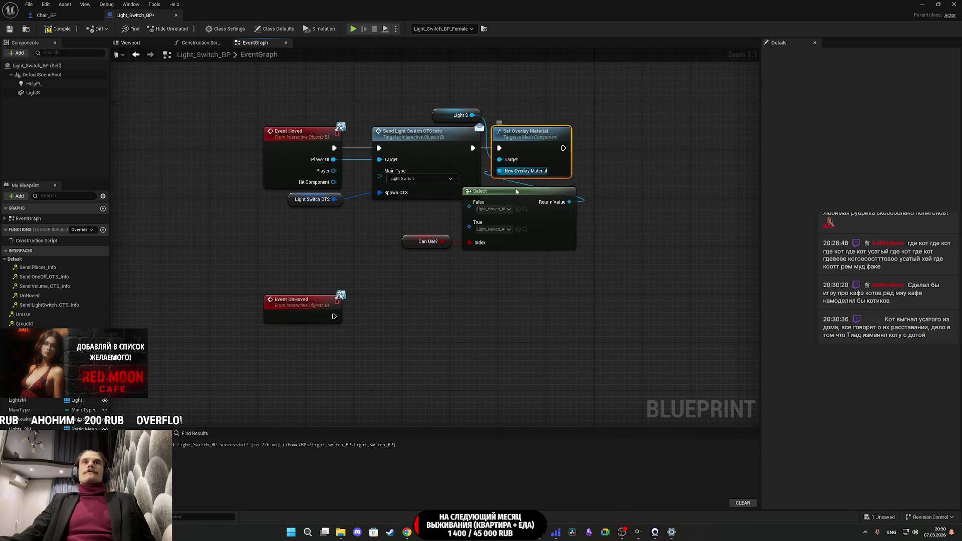
key(ctrl+c)
key(ctrl+v)
mouse_move(334, 316)
mouse_down()
mouse_move(393, 344)
mouse_move(334, 316)
mouse_up()
key(Escape)
drag(412, 338, 374, 308)
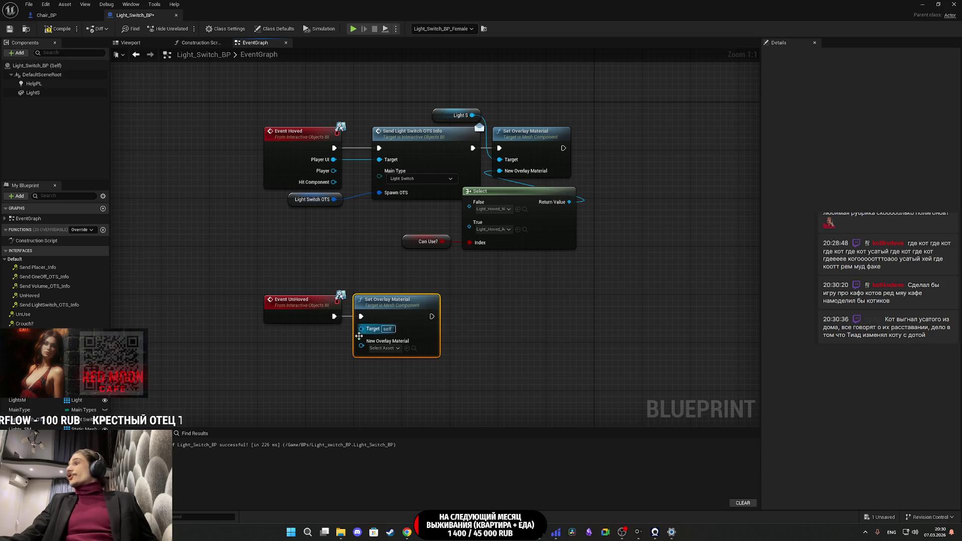
right_click(329, 325)
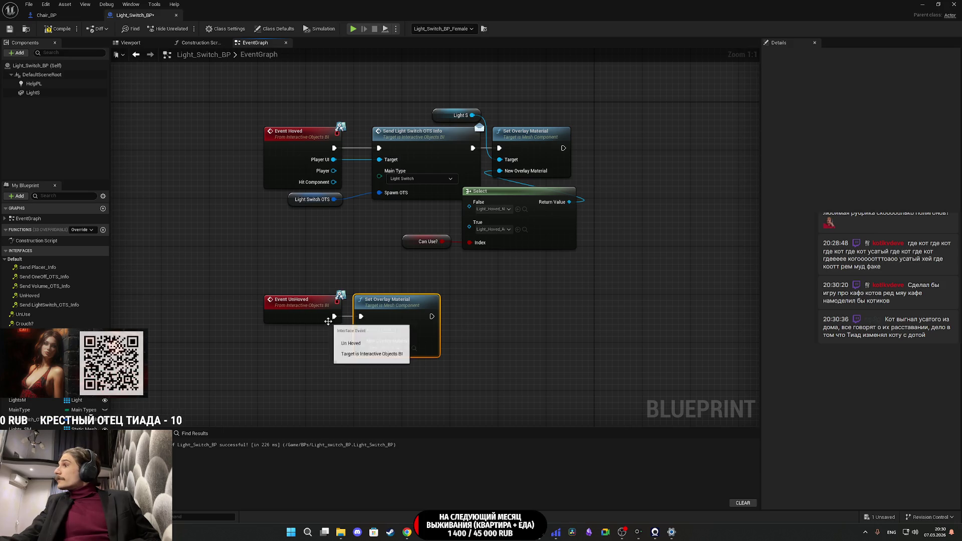
key(Escape)
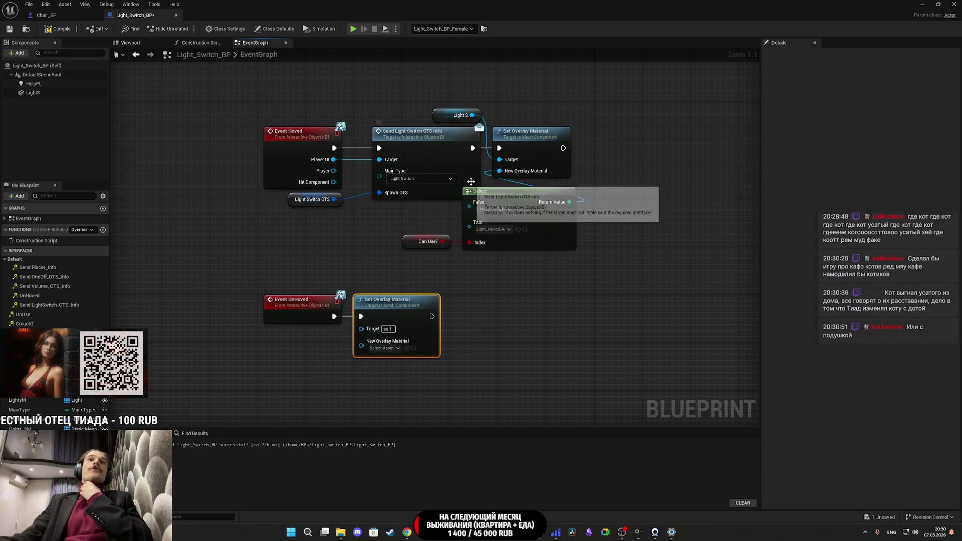
- Paste a second Light S getter as the copied overlay node's target
click(445, 117)
key(ctrl+c)
key(ctrl+v)
drag(329, 344, 361, 344)
drag(297, 349, 303, 343)
click(96, 64)
- Compile and save Light_Switch_BP, then start a play test from the level editor
click(61, 30)
click(10, 29)
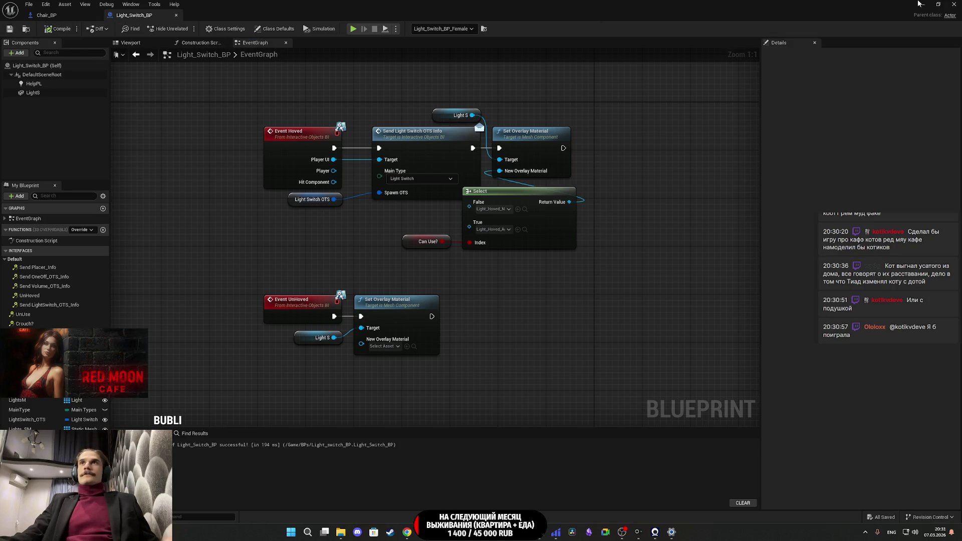
click(922, 4)
click(186, 28)
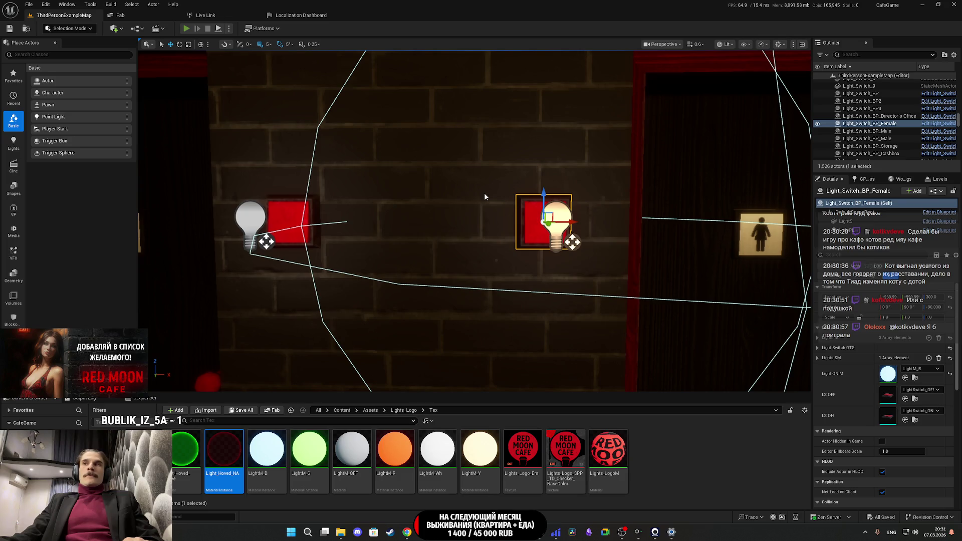
- Walk to the toilet light switch, toggle it with E, and continue through the rooms
key(w)
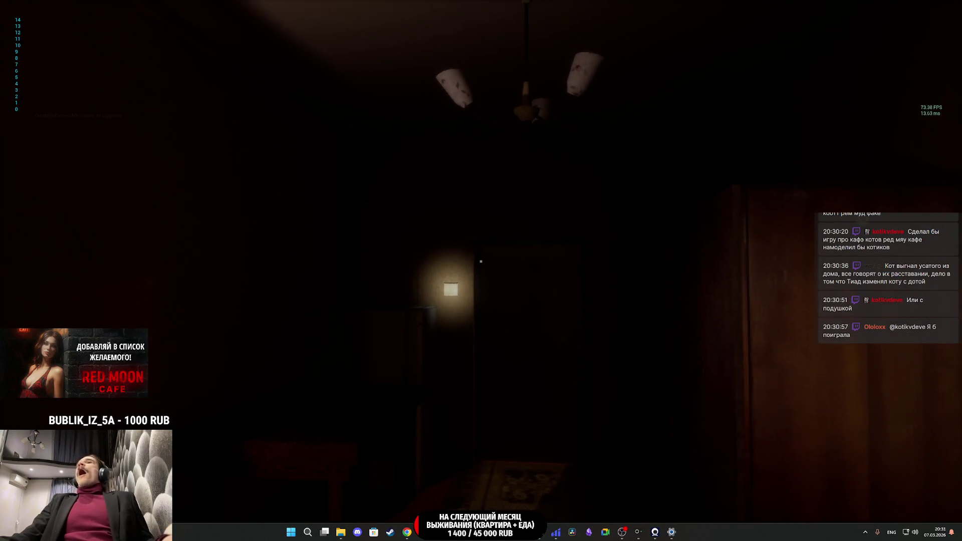
key(w)
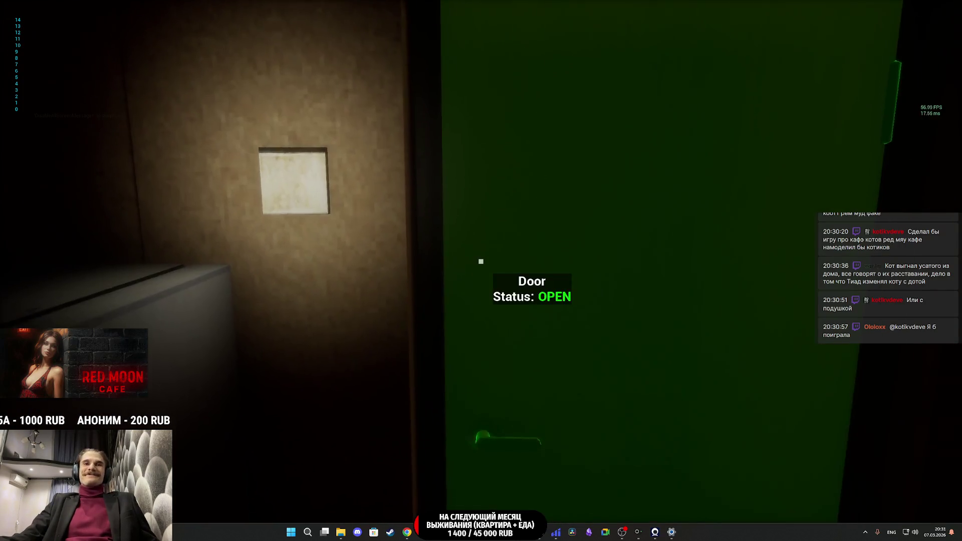
key(e)
key(e)
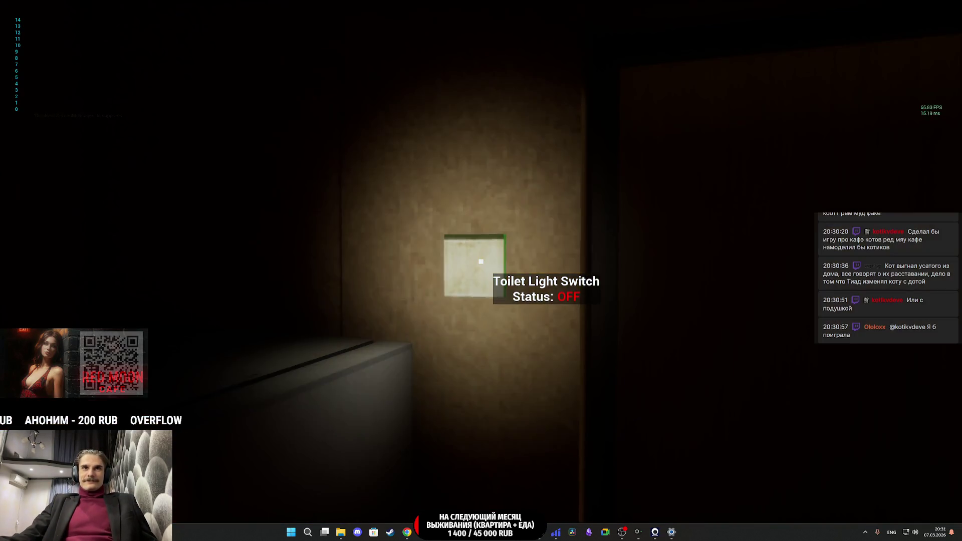
key(e)
key(w)
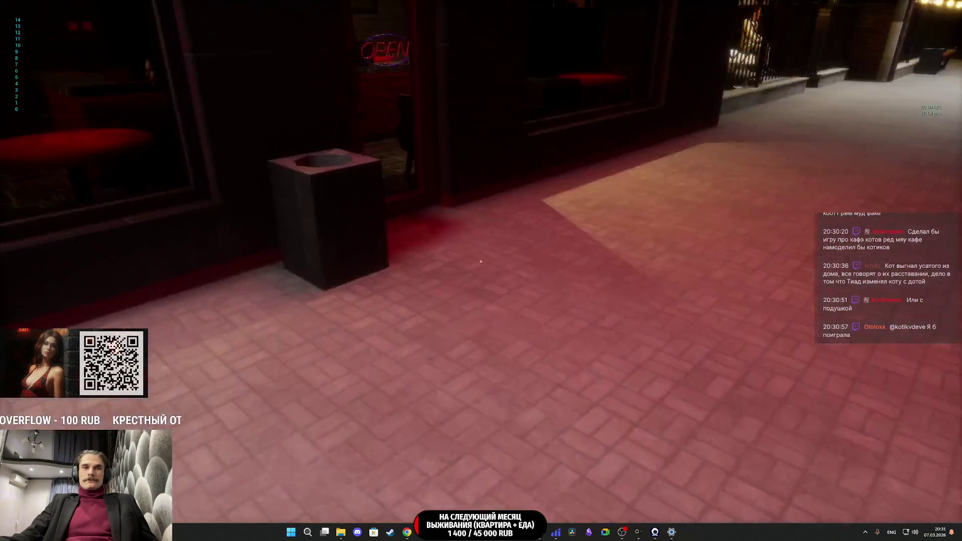
key(w)
key(w)
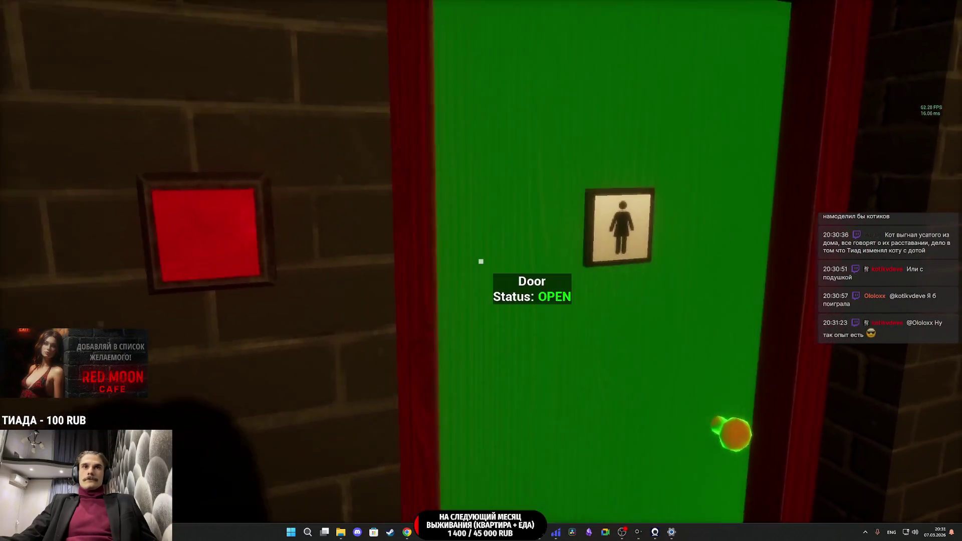
click(481, 261)
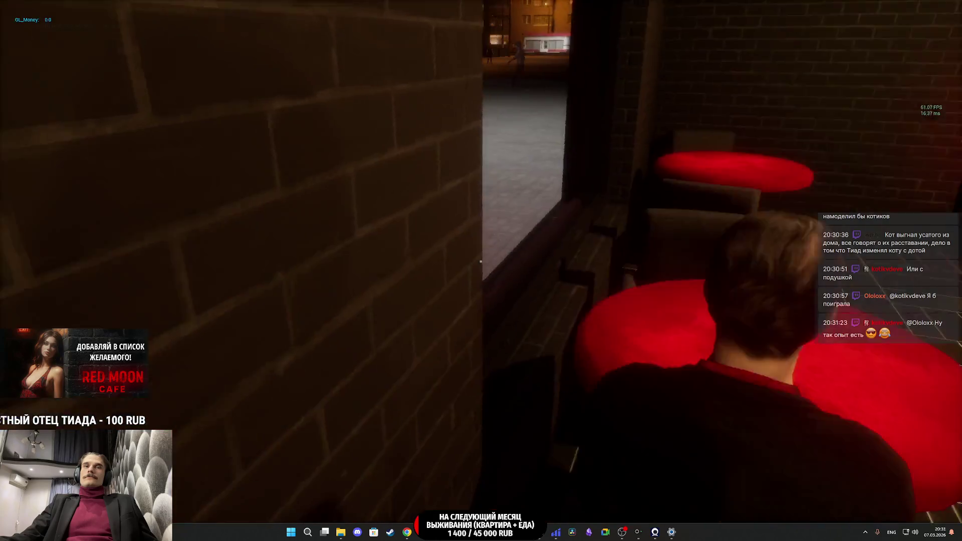
- Switch on the toilet light, toggle the restroom door lock, and walk into the cafe along the counter
key(w)
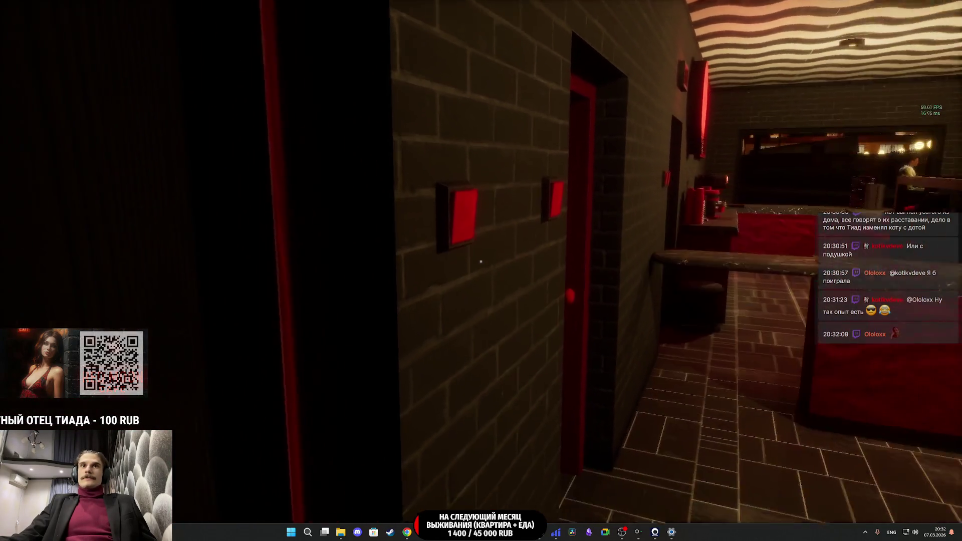
key(e)
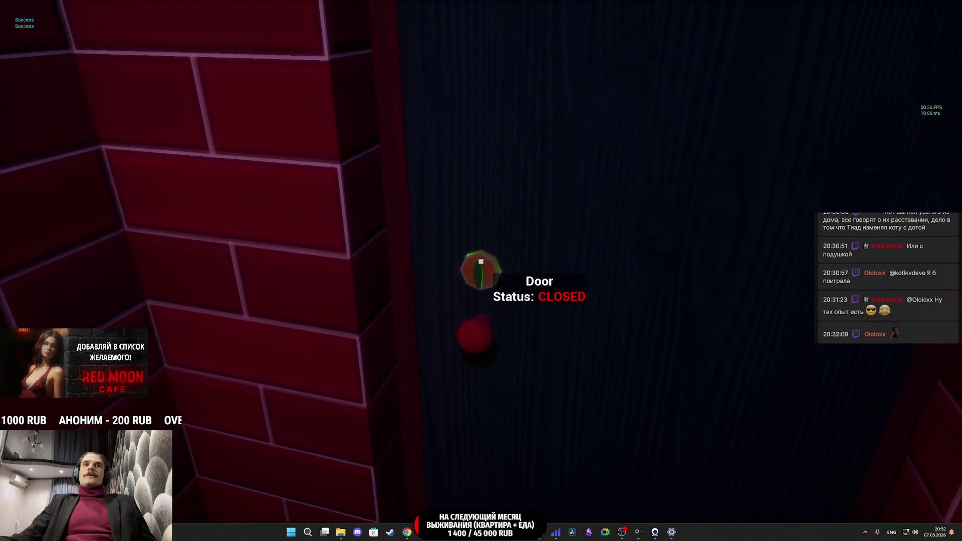
click(481, 261)
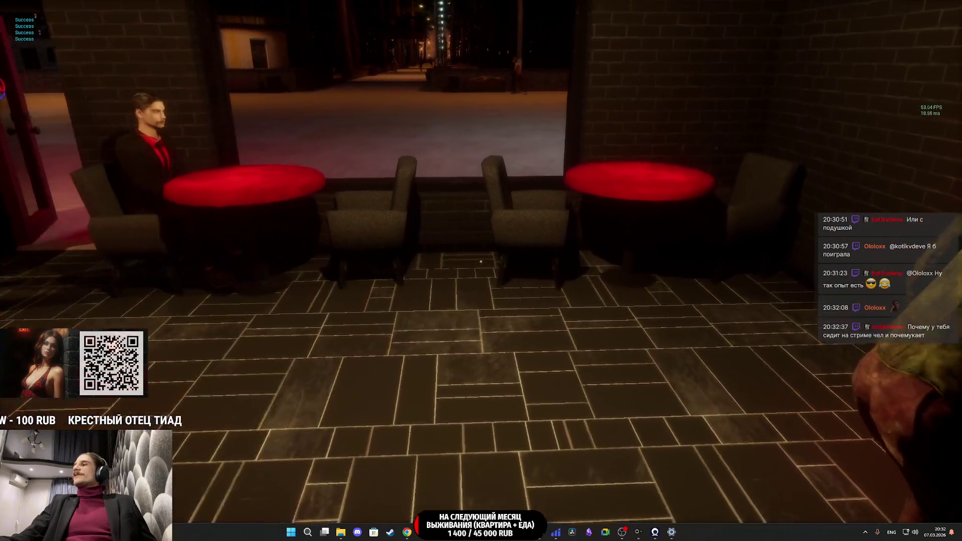
key(w)
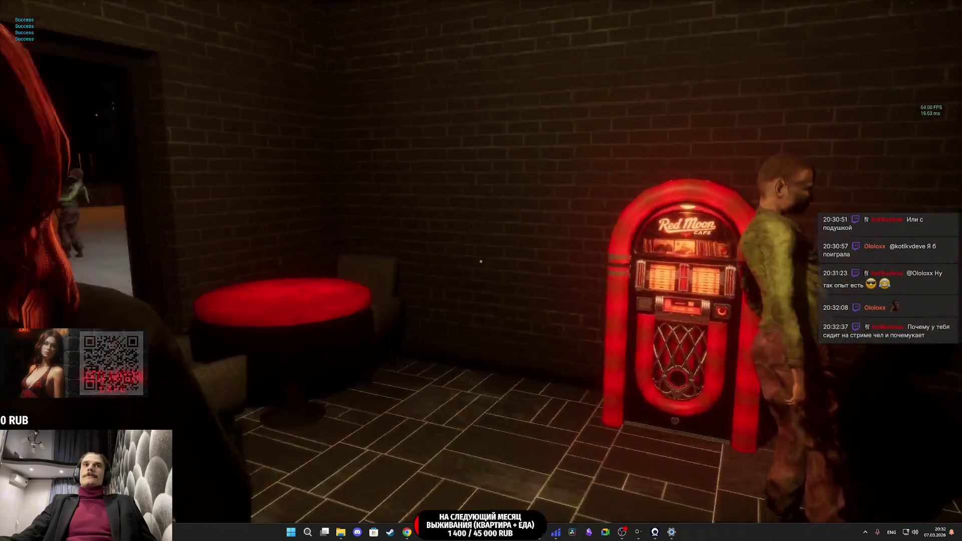
- Walk toward the jukebox and switch the game view to wireframe with F1
key(w)
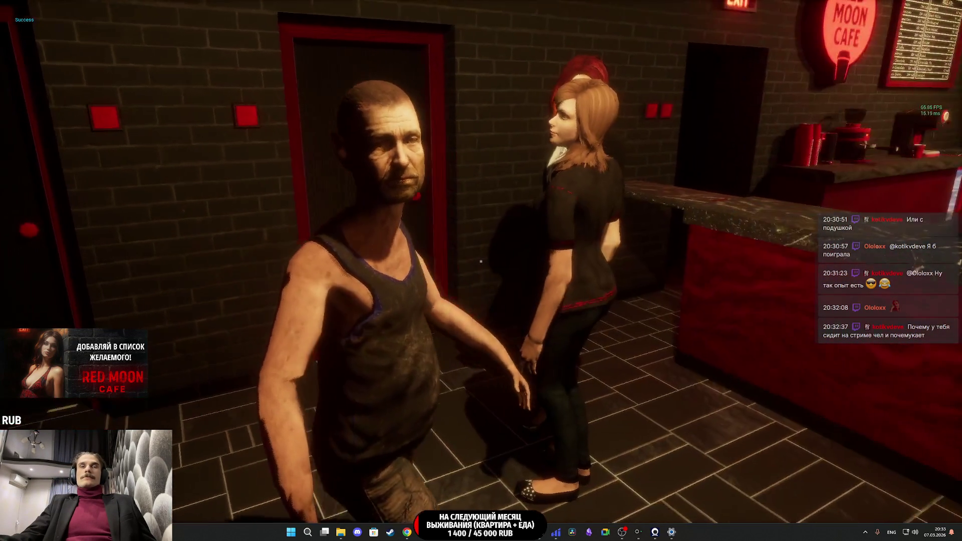
key(F1)
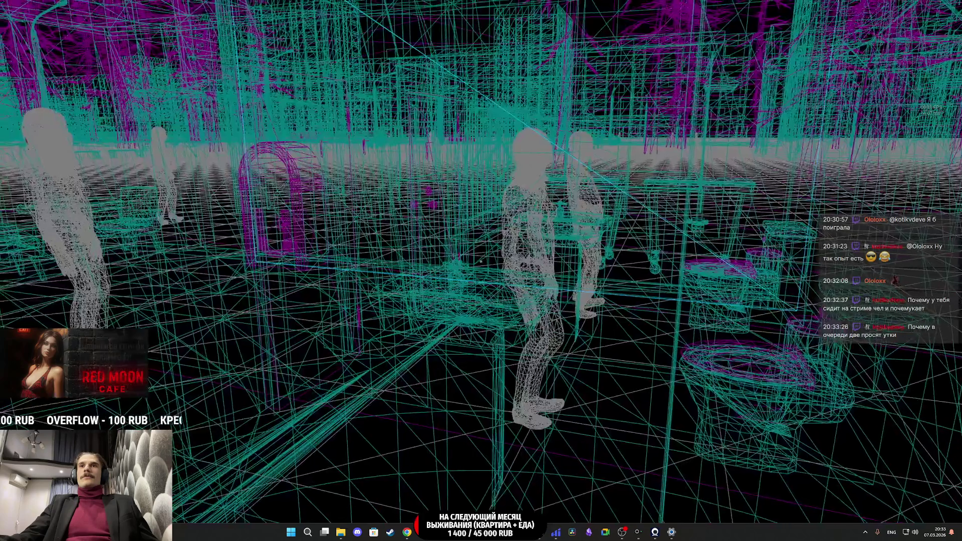
- Walk toward the restroom doorway in normal lit view
key(w)
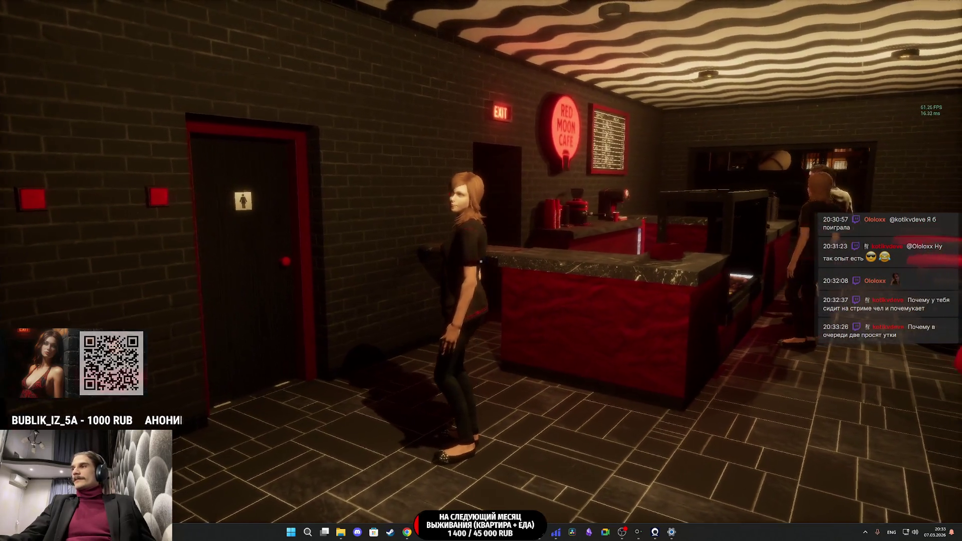
- Walk to the toilet light switch, turn into the bar room, and interact with the woman NPC
mouse_move(481, 270)
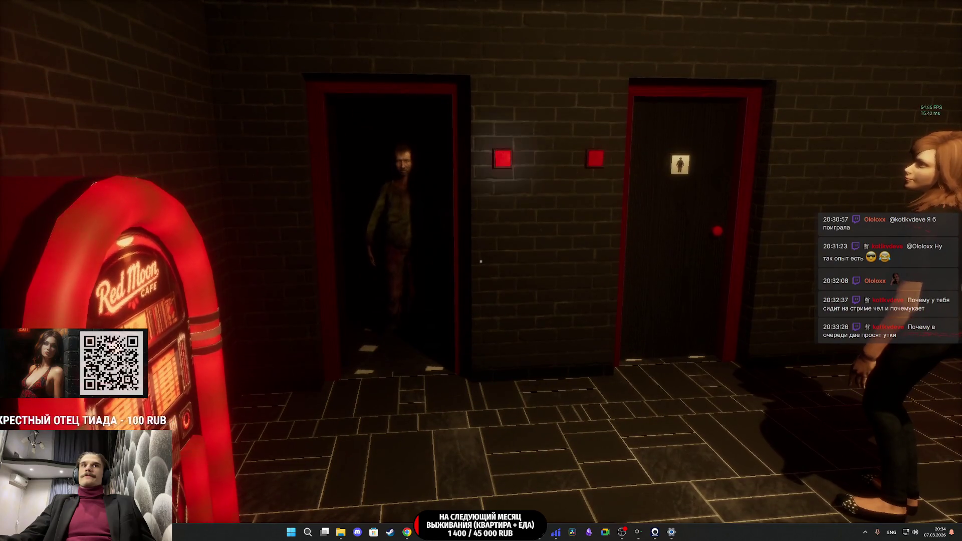
key(w)
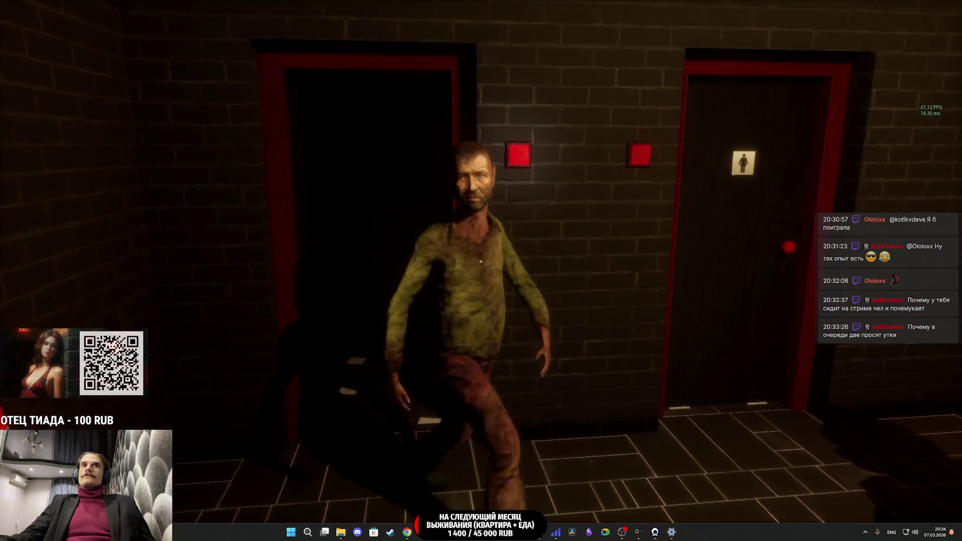
key(d)
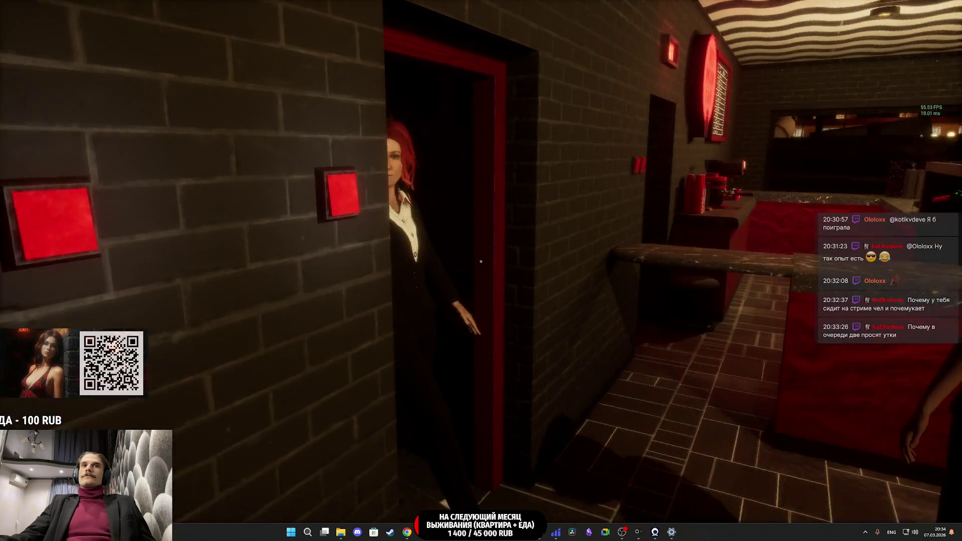
key(d)
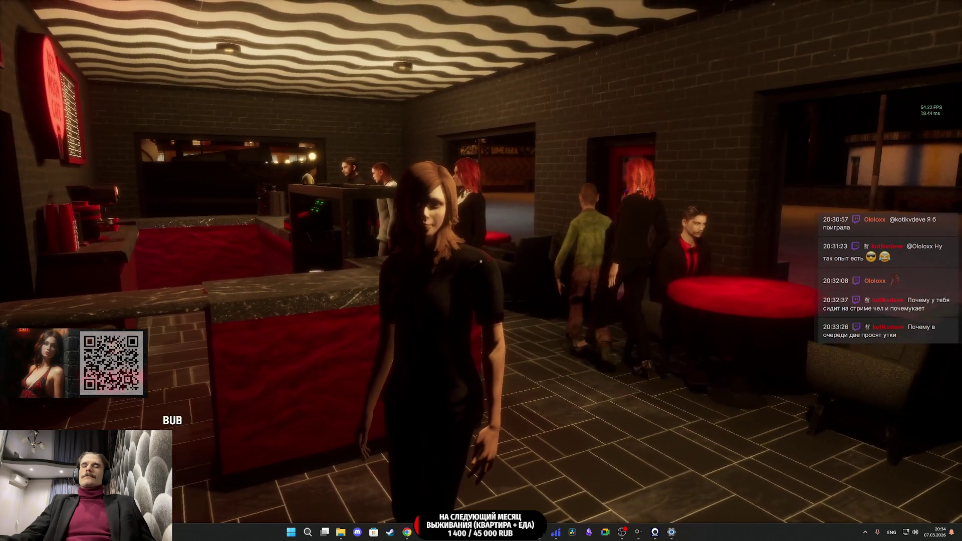
key(w)
key(e)
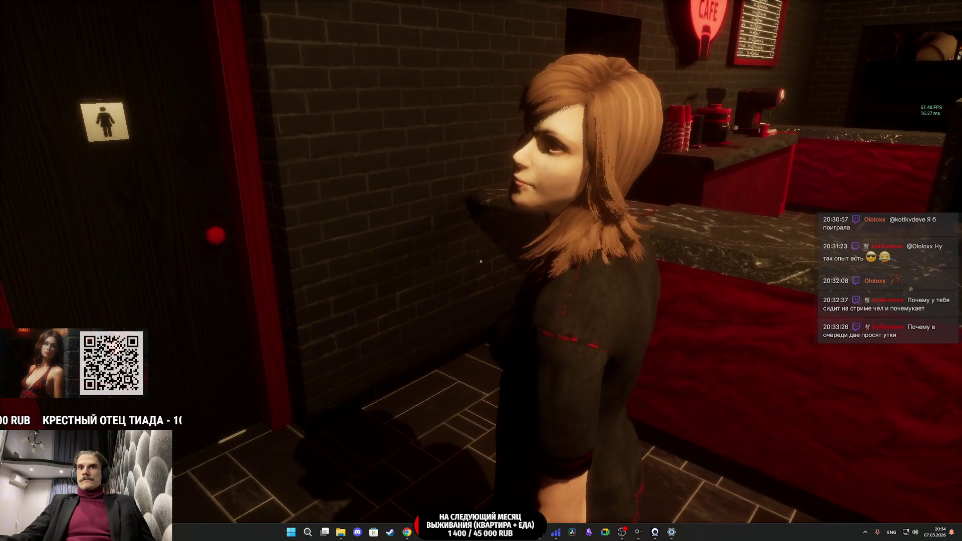
click(481, 261)
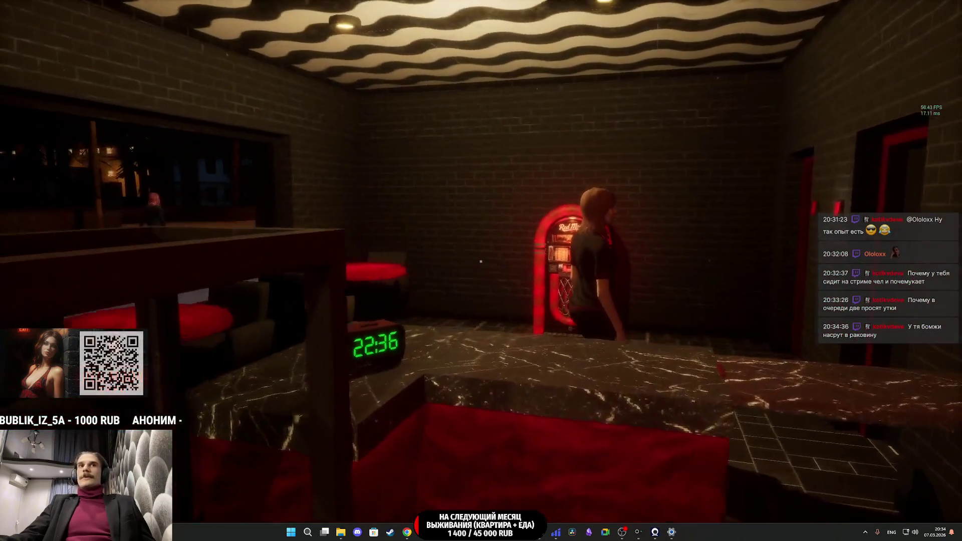
key(alt+Tab)
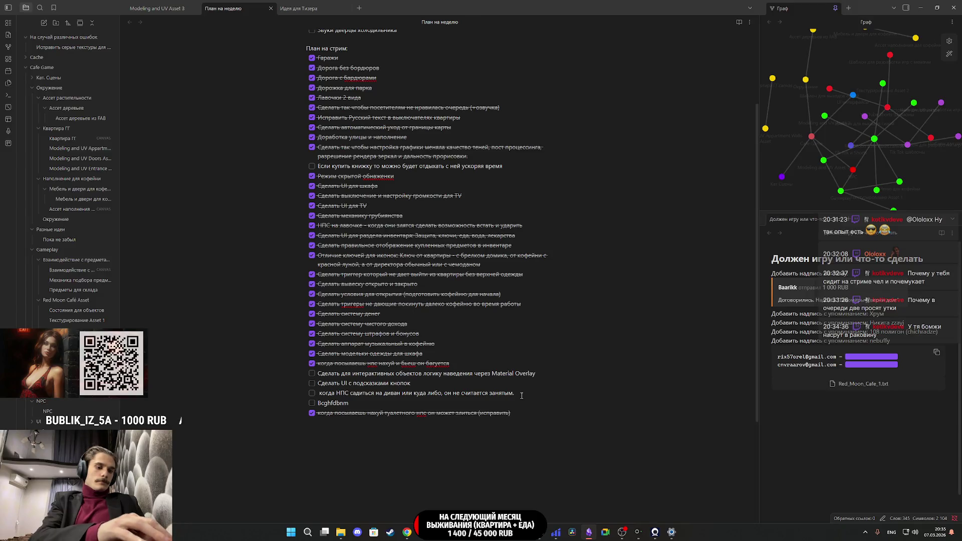
- Replace the garbled plan line with the task 'Исправить баги с туалетом НПС'
text( ,fub c ne)
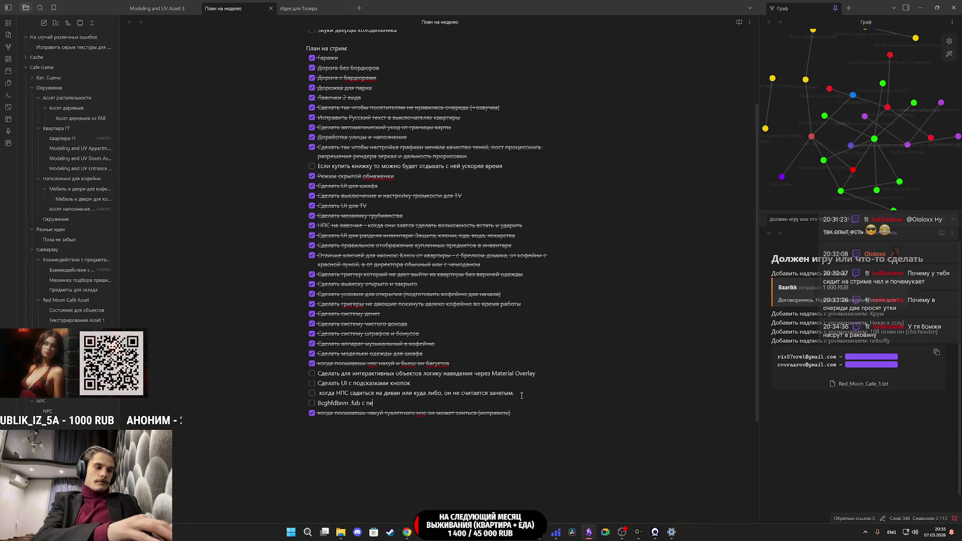
text(fktnjv e ygc)
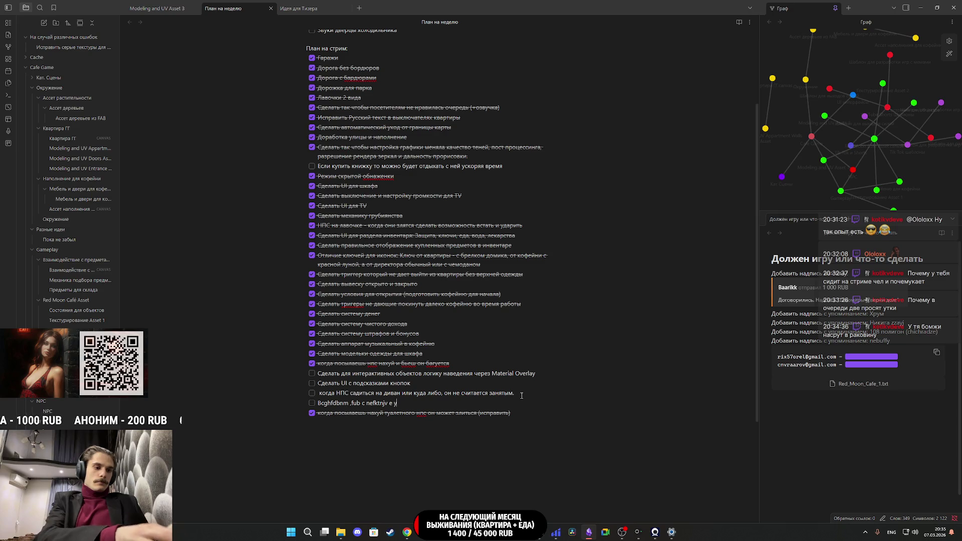
key(BackSpace)
key(BackSpace)
key(BackSpace)
key(BackSpace)
key(BackSpace)
key(BackSpace)
text(Ис)
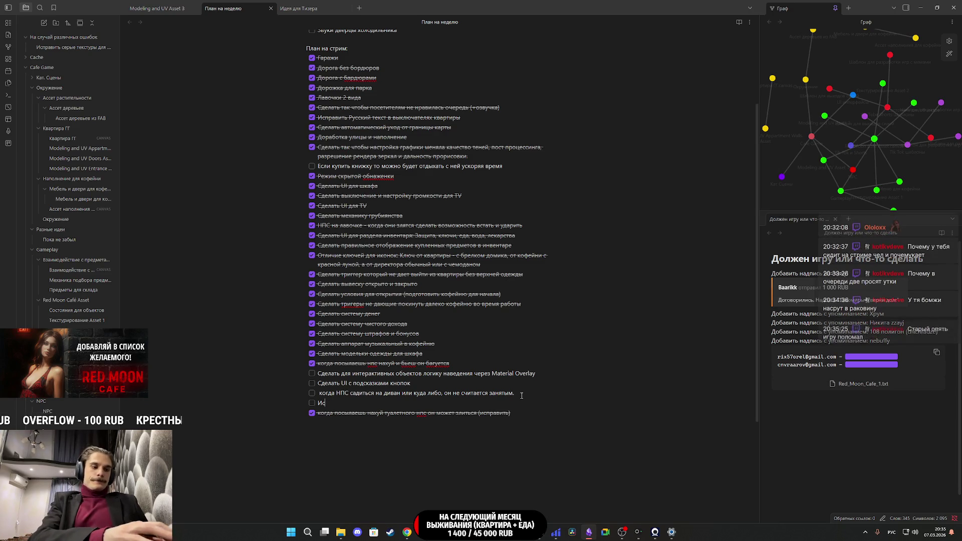
text(править баги с НПС)
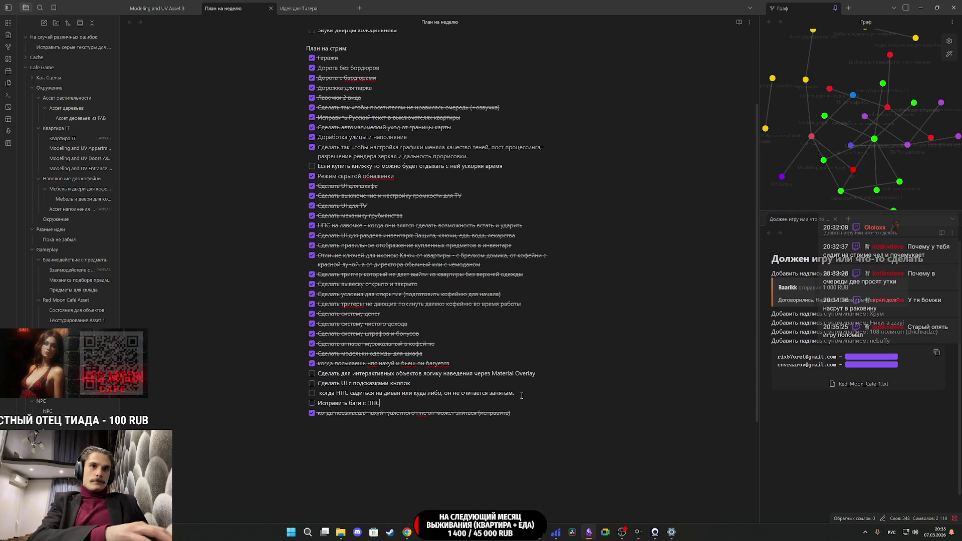
key(Left)
key(Left)
key(Left)
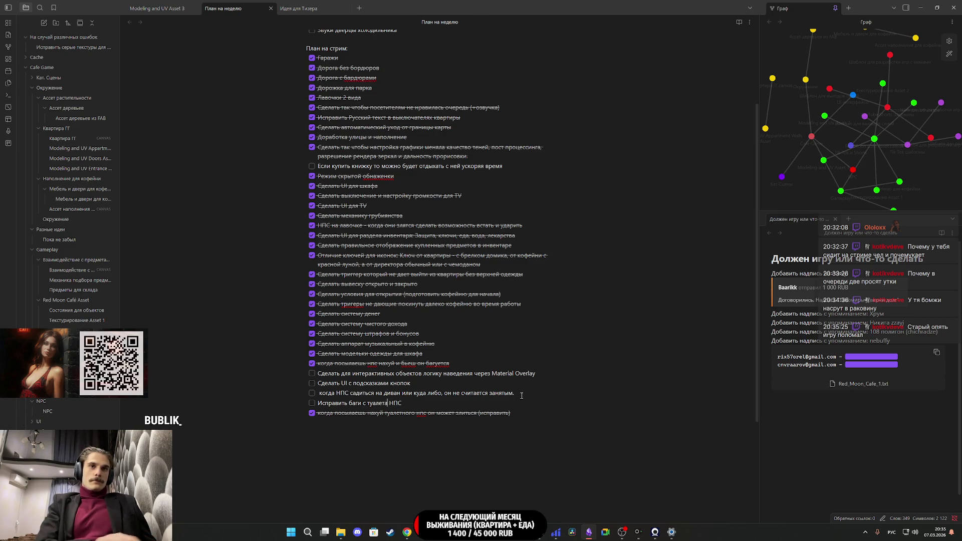
text(м)
- Scroll through the plan note, then bring Chrome's Twitch Stream Manager to the front
scroll(482, 339, up, 1)
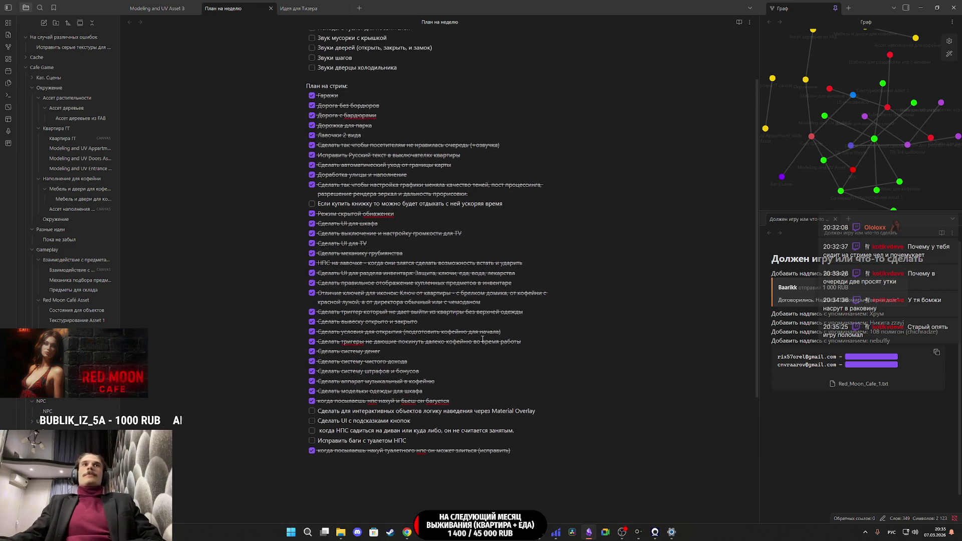
scroll(483, 339, up, 2)
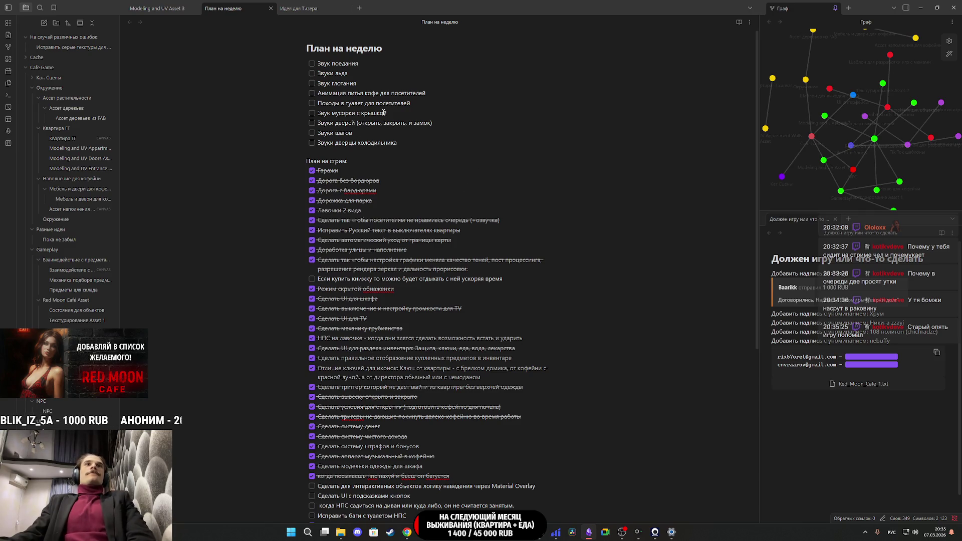
scroll(349, 161, down, 3)
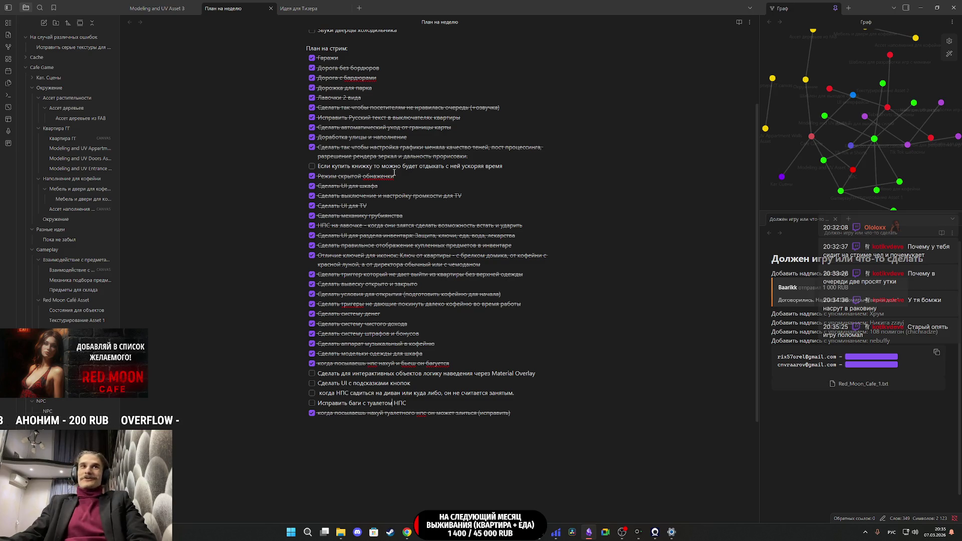
scroll(394, 172, up, 2)
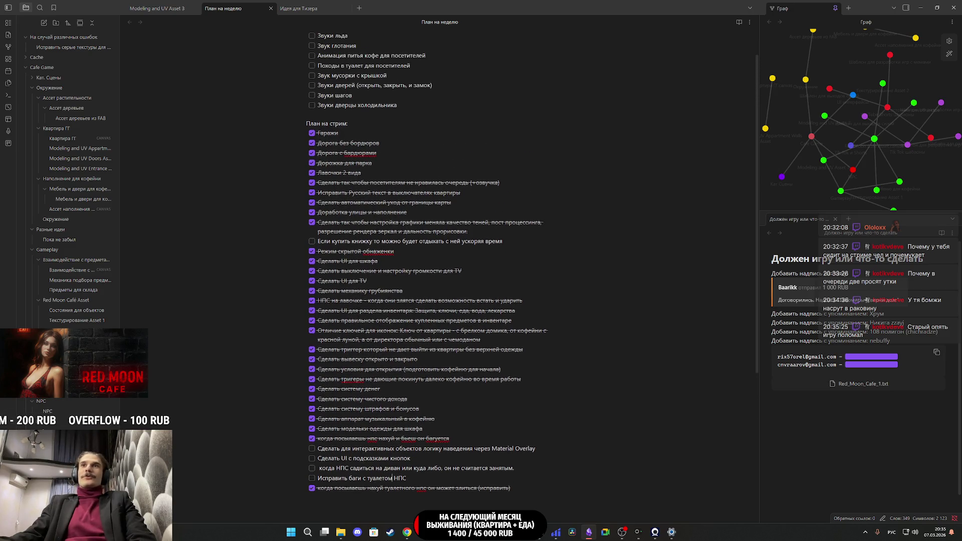
scroll(547, 356, down, 2)
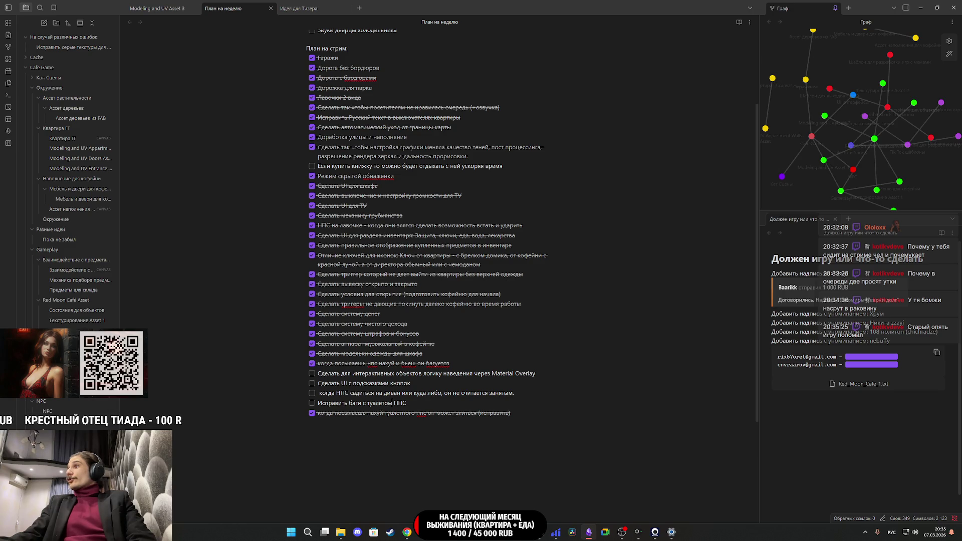
key(alt+Tab)
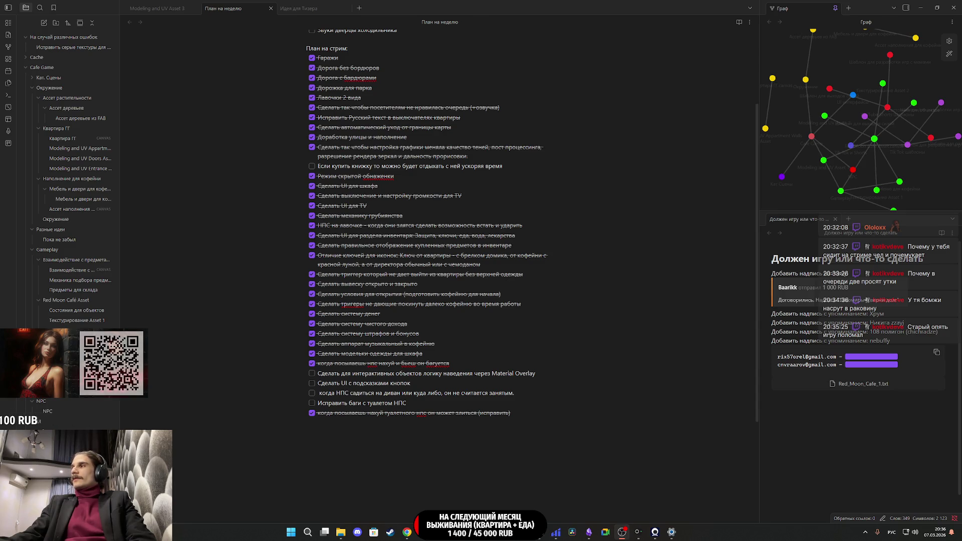
mouse_move(406, 532)
click(416, 498)
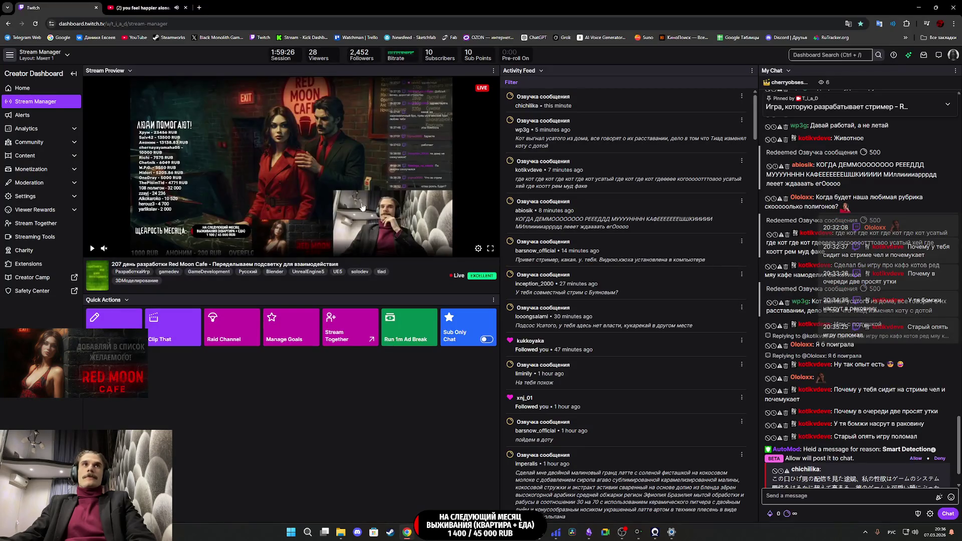
- Search Google for 'переводчик' in a new tab and paste the Japanese chat message to translate
click(199, 9)
text(переводчик)
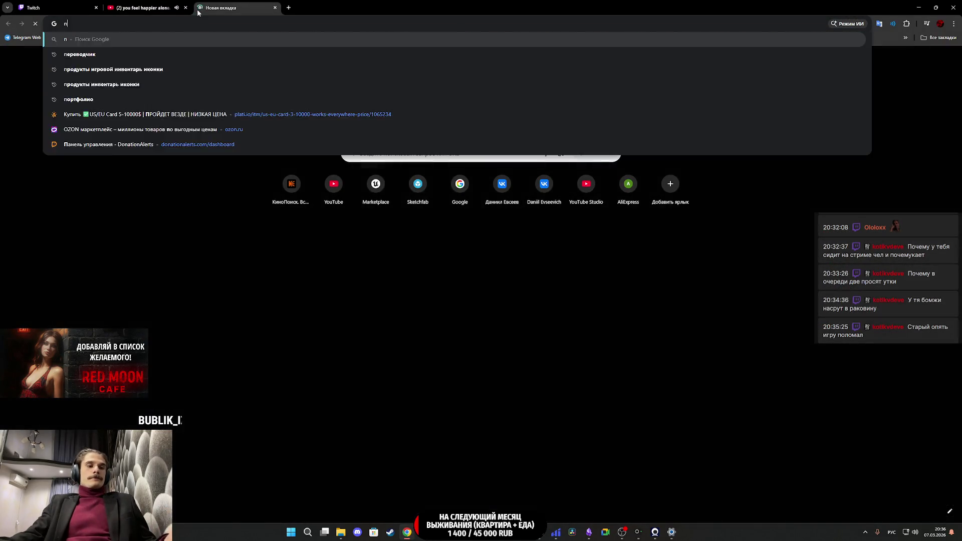
key(Return)
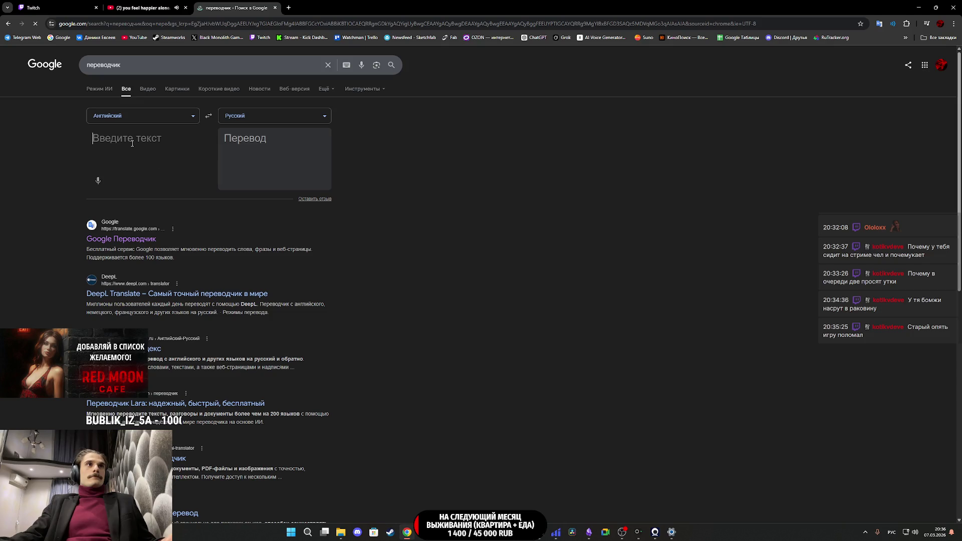
text(この口ひげ男の配信を見た途端、私の性欲はゲームのシステム要件をはるかに超えて高まる。彼のゲームと可愛い顔にぶっかけたい。私のアソコと彼の子猫ちゃんが融合したくなる！開発者コンビの前でドレスを脱ぎ捨てる寸前。彼のカリスマ性、深い視線、そして可愛い子猫ちゃんの鳴き声が、私の穴を引き裂く。)
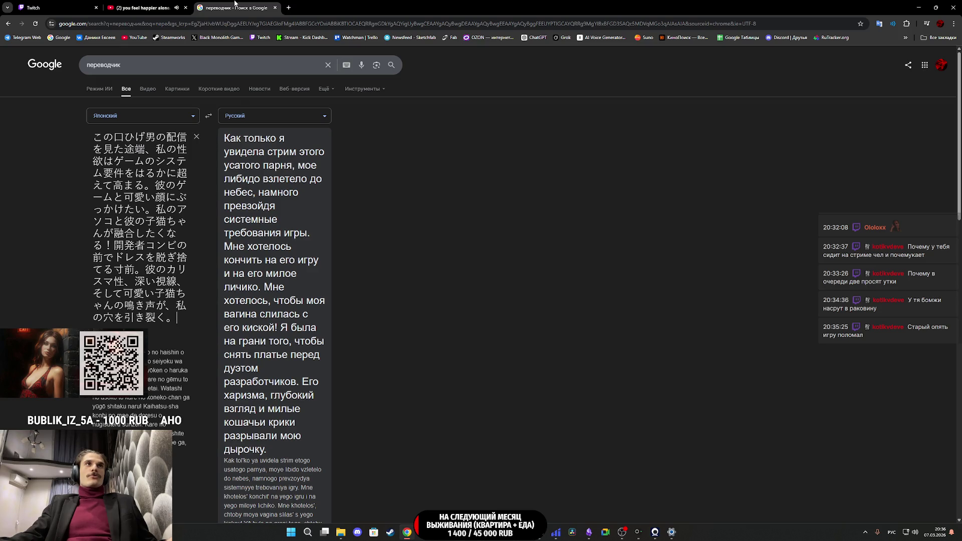
- Close the Google Translate tab and switch back to the Unreal editor
middle_click(234, 3)
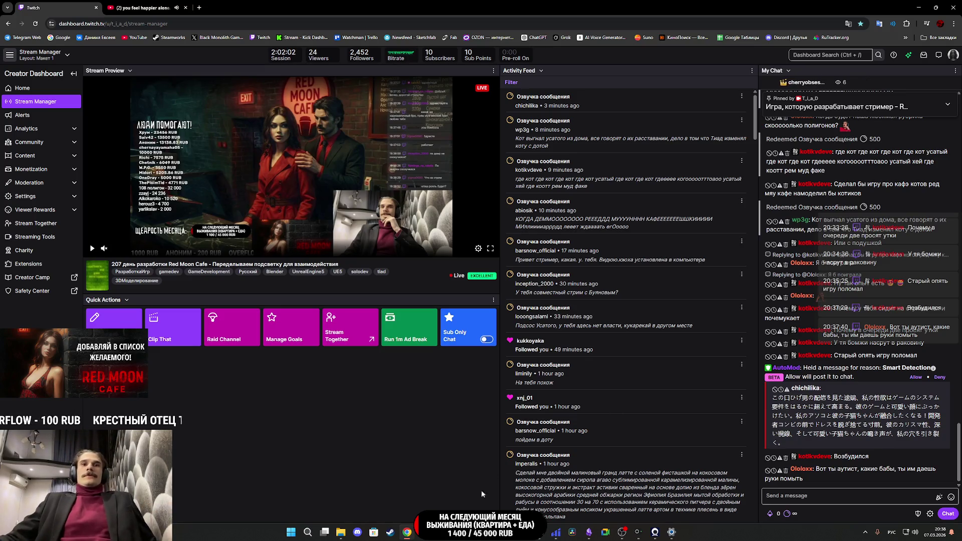
key(alt+Tab)
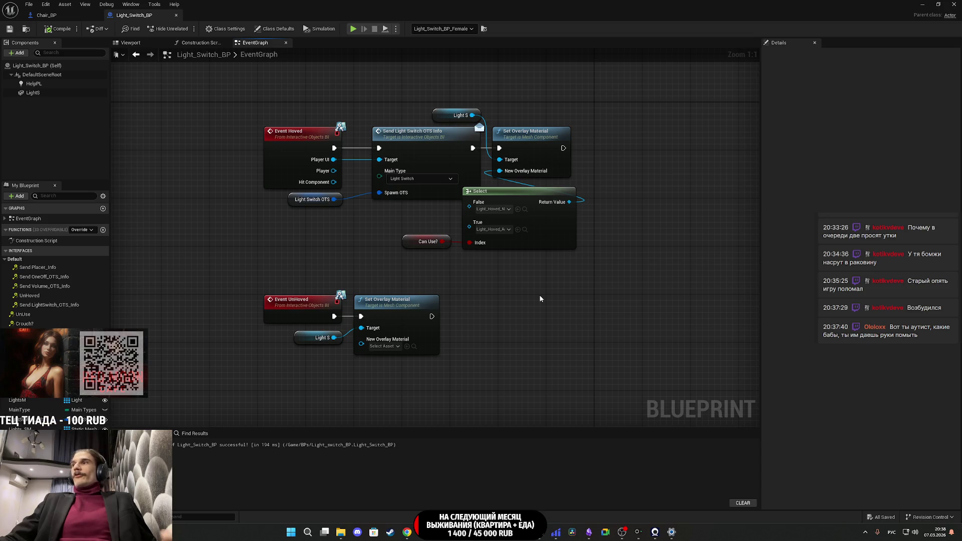
- Inspect Chair_BP's Event UnHoved and Set Overlay Material nodes in its event graph
key(Home)
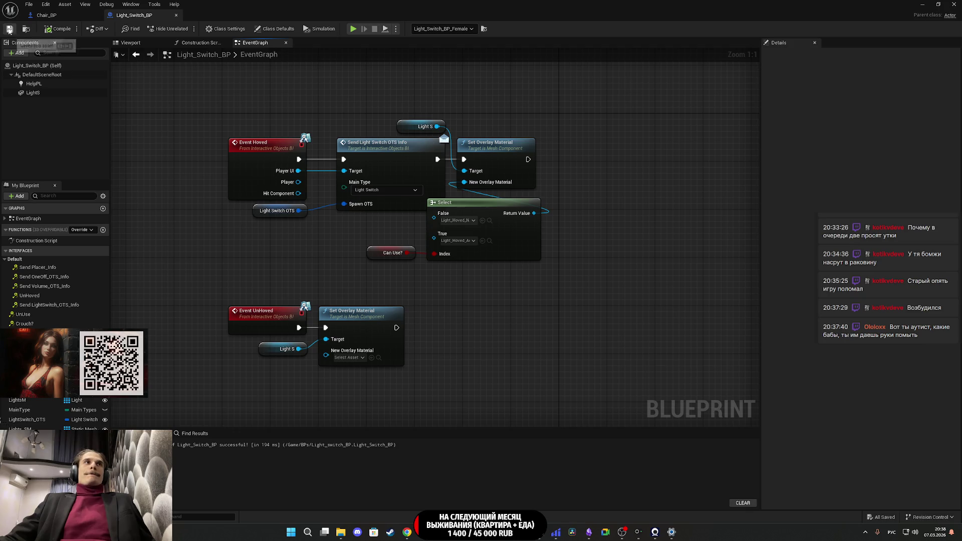
click(61, 16)
mouse_move(524, 173)
mouse_down()
mouse_move(498, 227)
mouse_move(320, 150)
mouse_up()
click(474, 200)
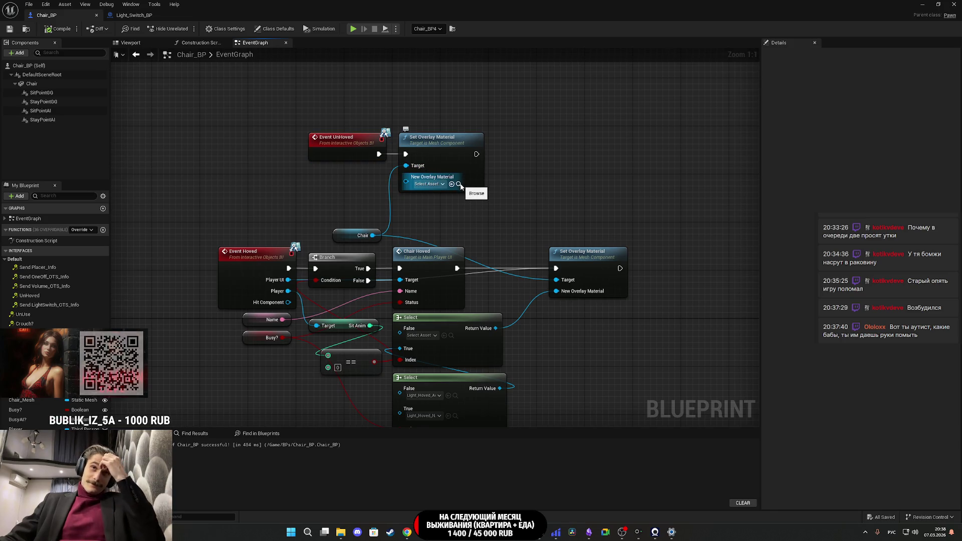
- Return to Light_Switch_BP, close the blueprint editor, and fly the viewport toward the pastry display
click(130, 15)
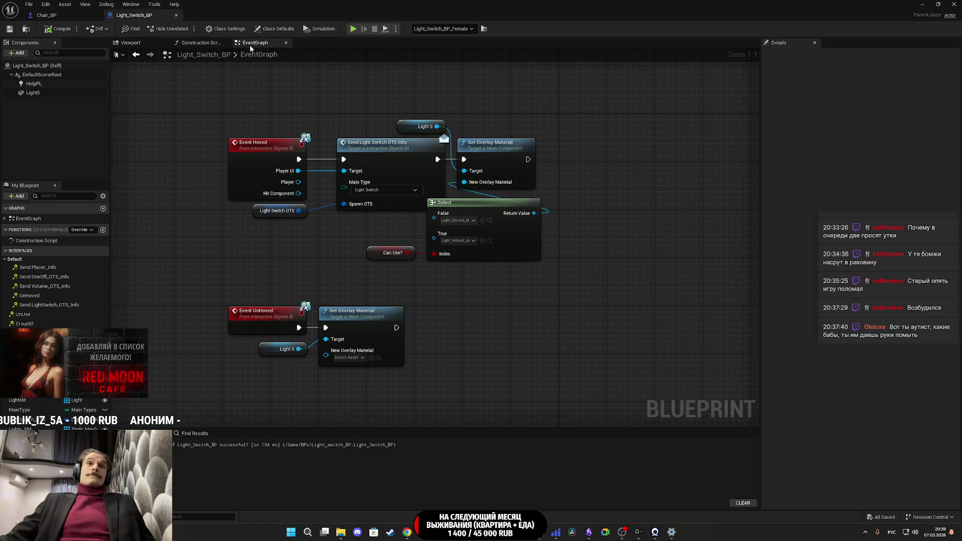
click(953, 4)
mouse_move(533, 271)
mouse_down()
mouse_move(524, 291)
mouse_move(514, 287)
mouse_move(531, 271)
mouse_up()
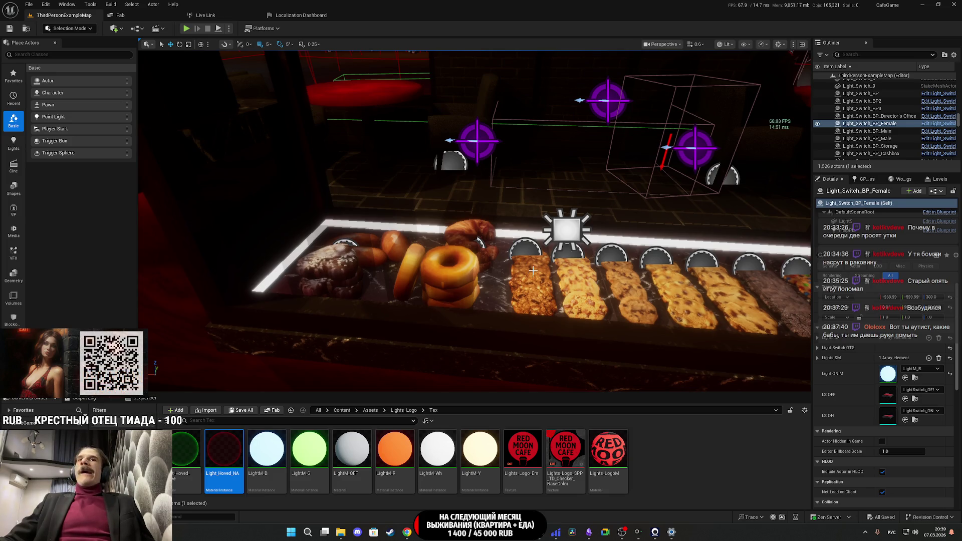
- Fly the viewport past the coffee counter and restroom doors and select the Red Moon jukebox, Cafe_Radio_BP
drag(533, 270, 533, 270)
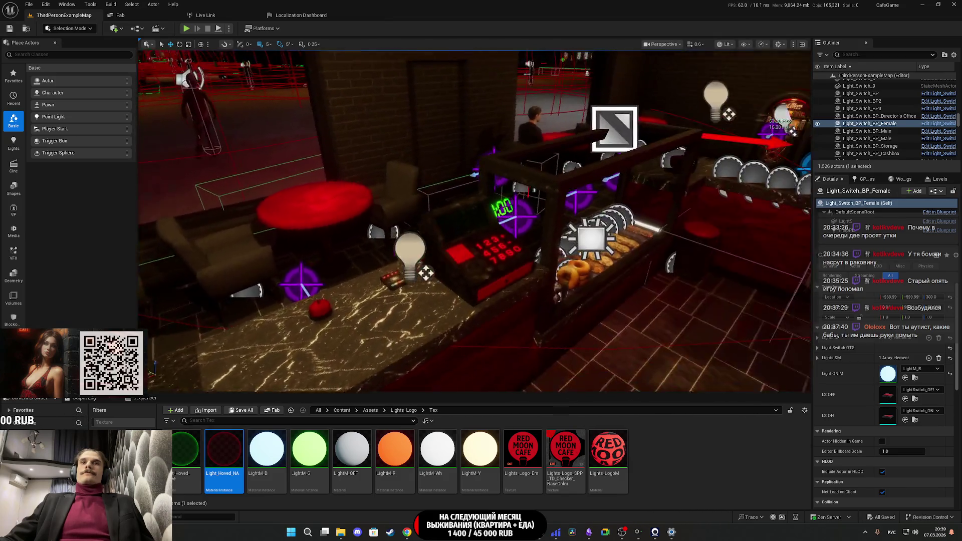
drag(533, 271, 532, 271)
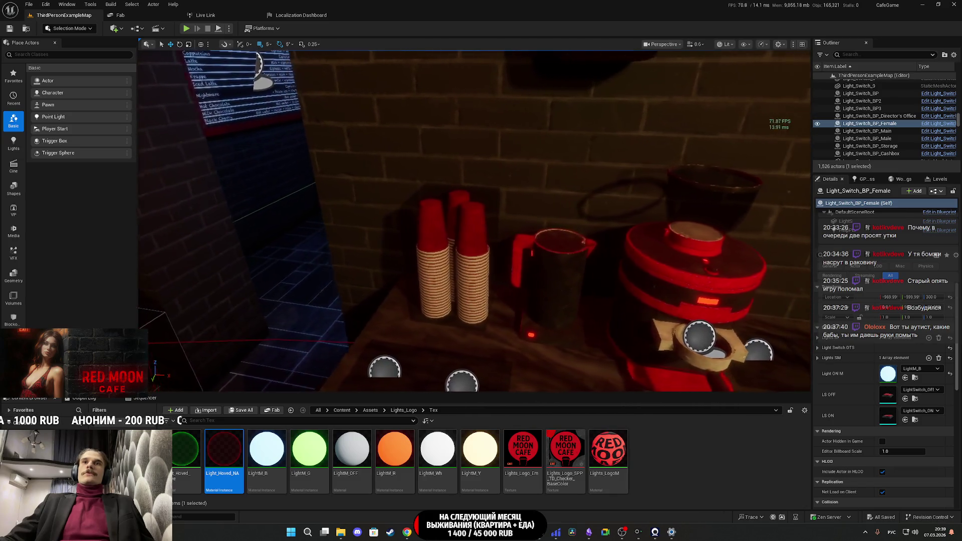
key(Right)
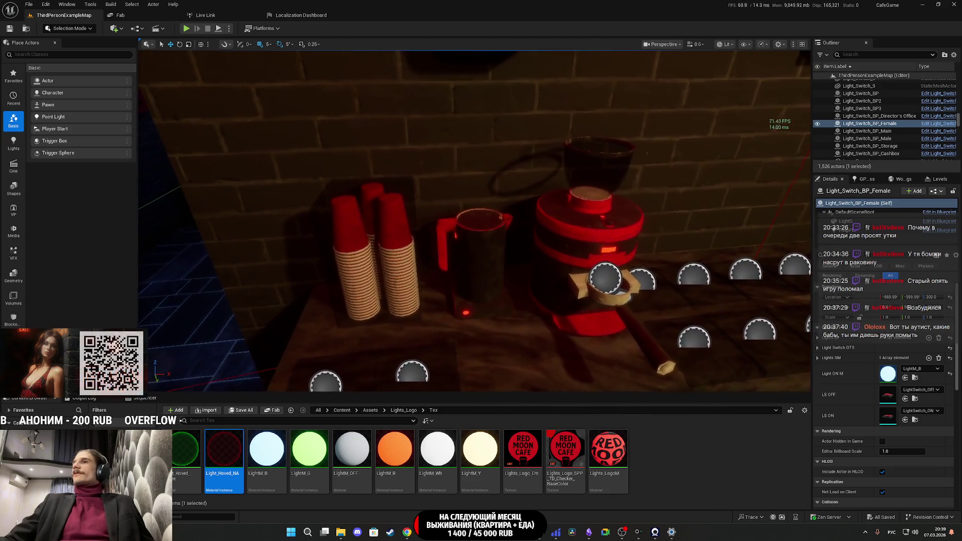
key(f)
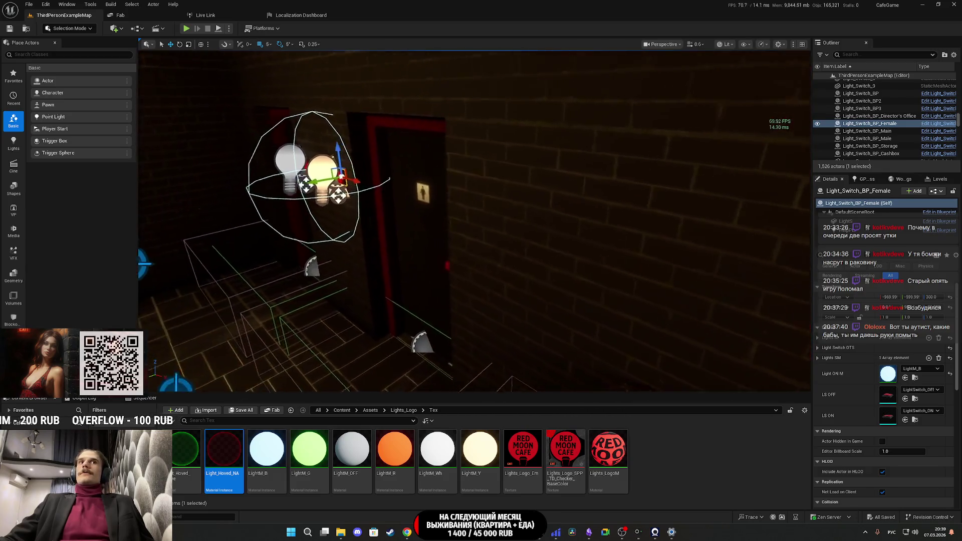
key(Left)
key(Left)
key(Left)
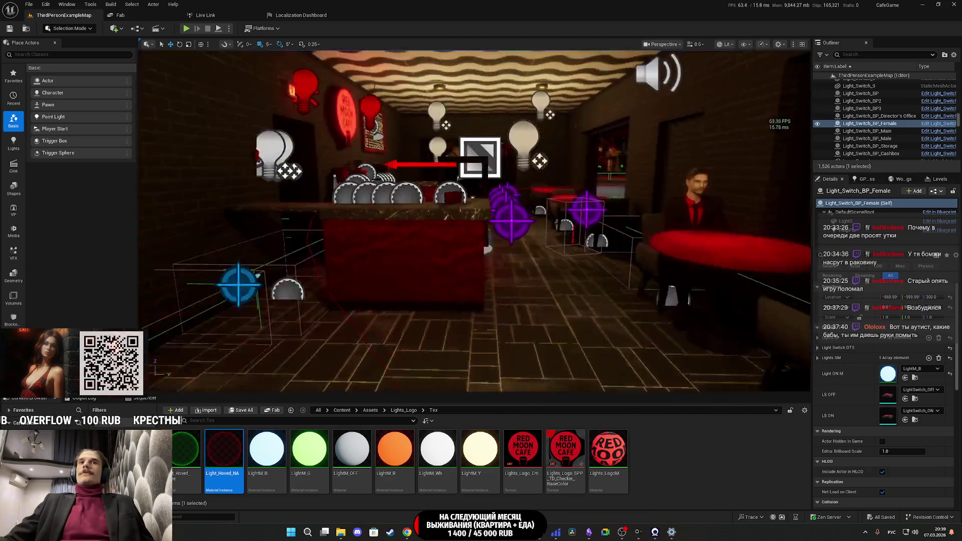
key(Right)
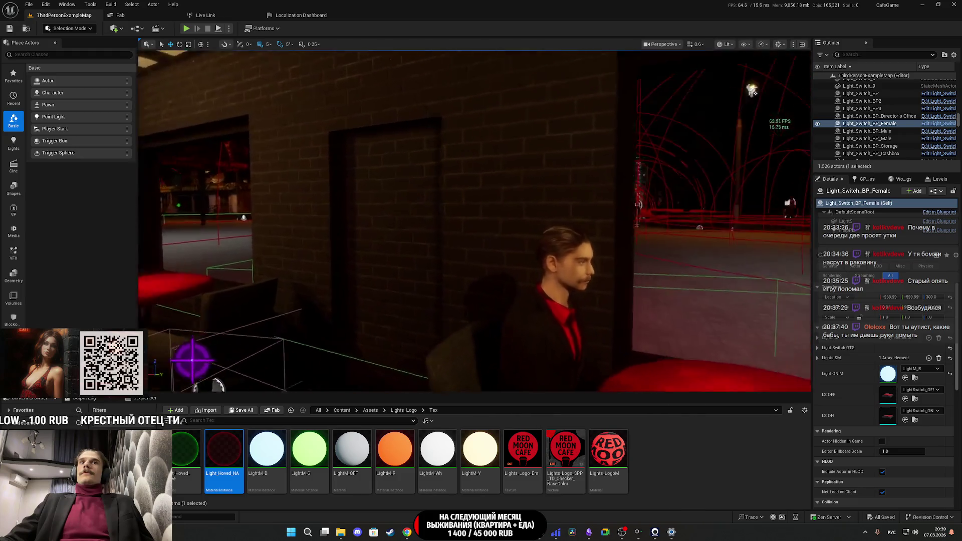
key(Left)
key(Left)
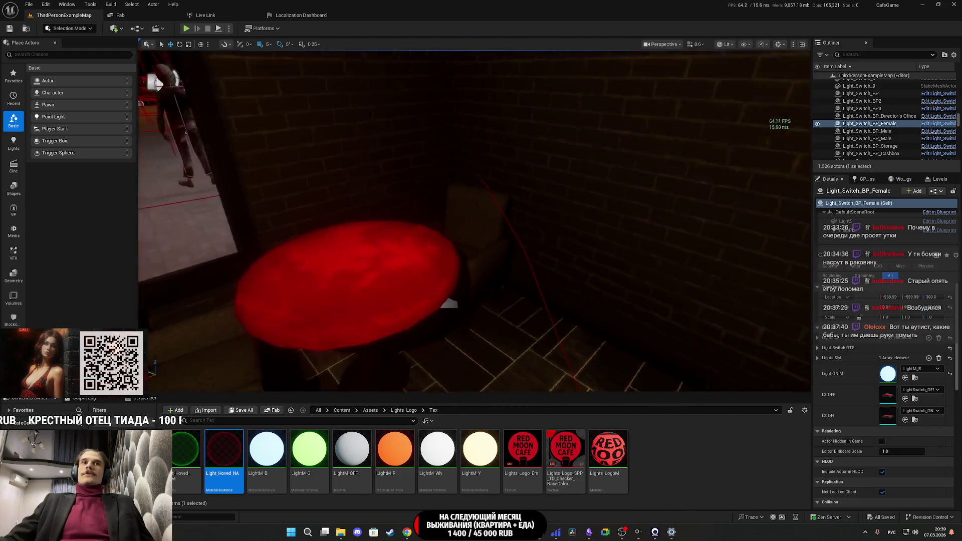
key(Right)
click(564, 344)
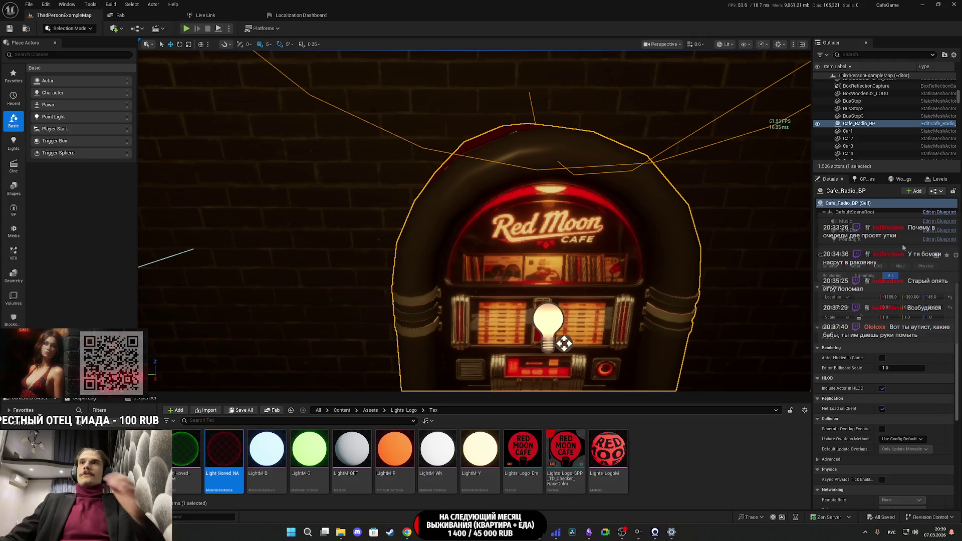
click(937, 191)
- Open Cafe_Radio_BP with Edit Blueprint and pan its EventGraph to the Play_Music event
click(887, 214)
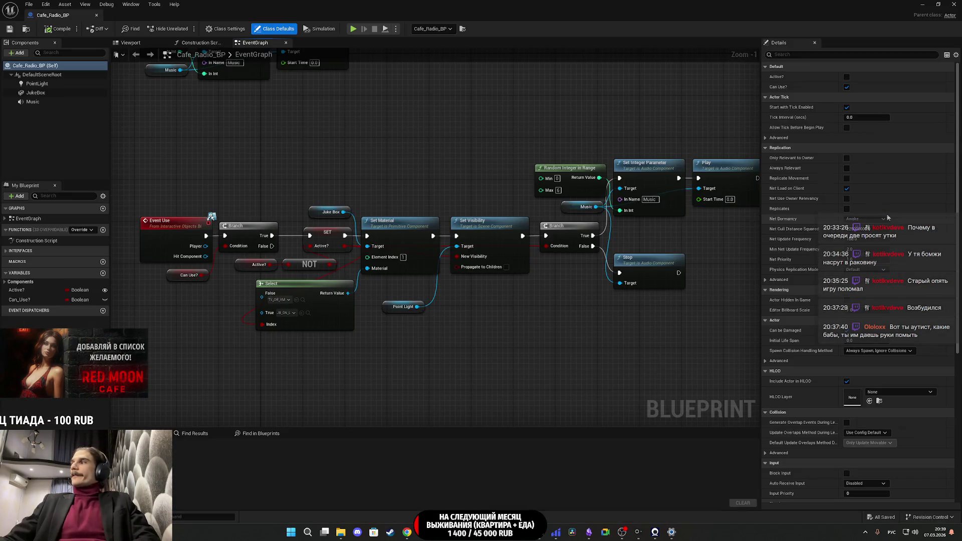
mouse_move(568, 194)
mouse_down()
mouse_move(429, 185)
mouse_move(440, 230)
mouse_move(356, 215)
mouse_up()
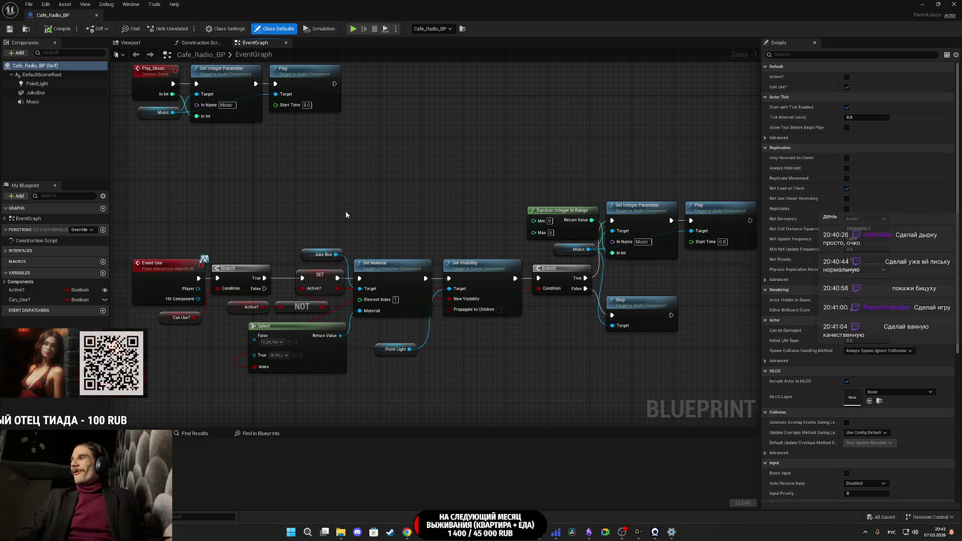
- Move the Play_Music node group up and to the right in the EventGraph
mouse_move(442, 349)
mouse_down()
mouse_move(464, 338)
mouse_move(494, 353)
mouse_move(563, 417)
mouse_up()
drag(451, 241, 217, 125)
drag(415, 152, 474, 111)
click(494, 213)
- Expand Interfaces in My Blueprint to list the UnUse, Use and Hoved events
scroll(382, 303, down, 5)
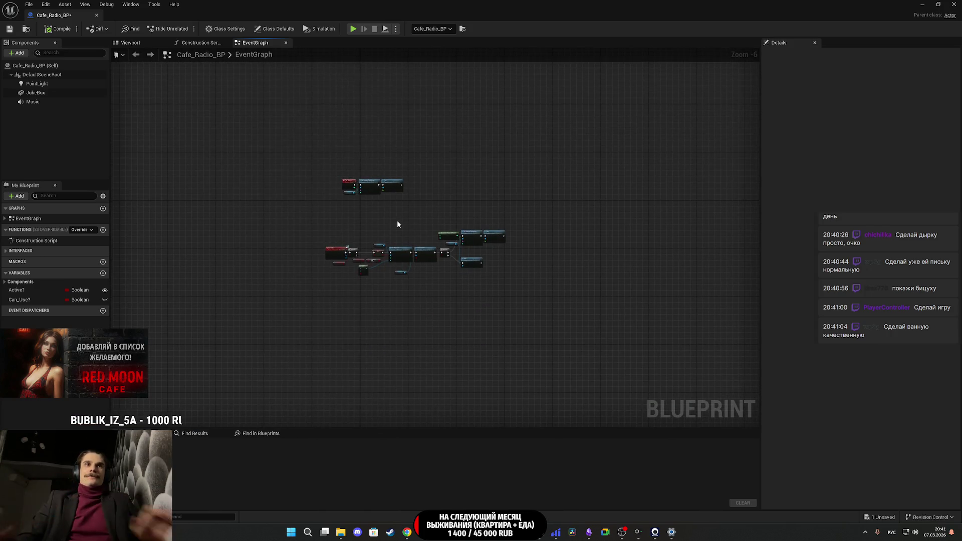
scroll(397, 224, up, 5)
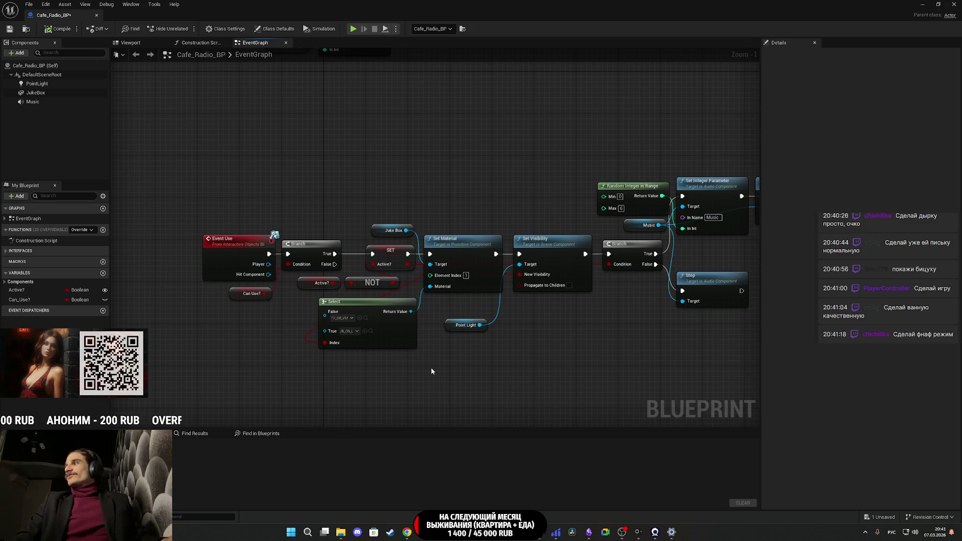
drag(299, 276, 295, 200)
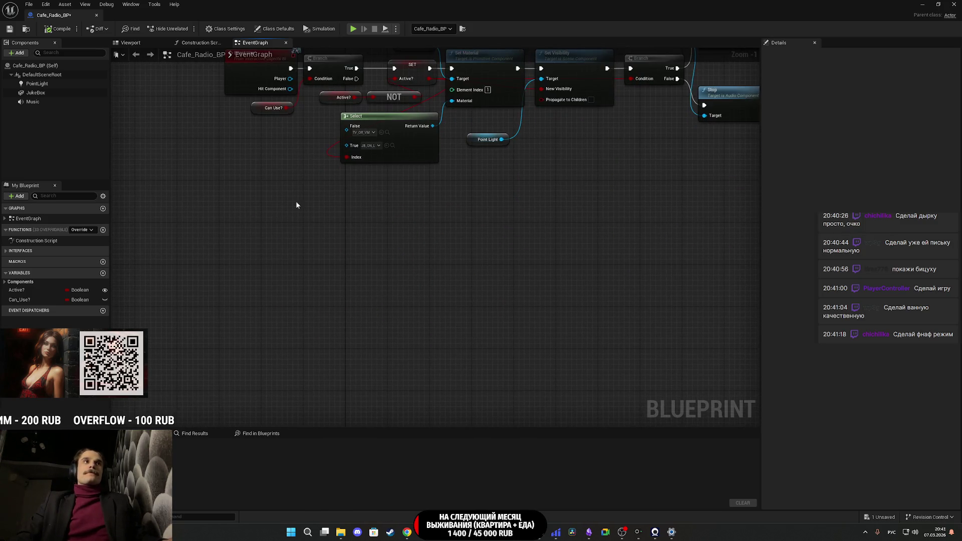
click(10, 251)
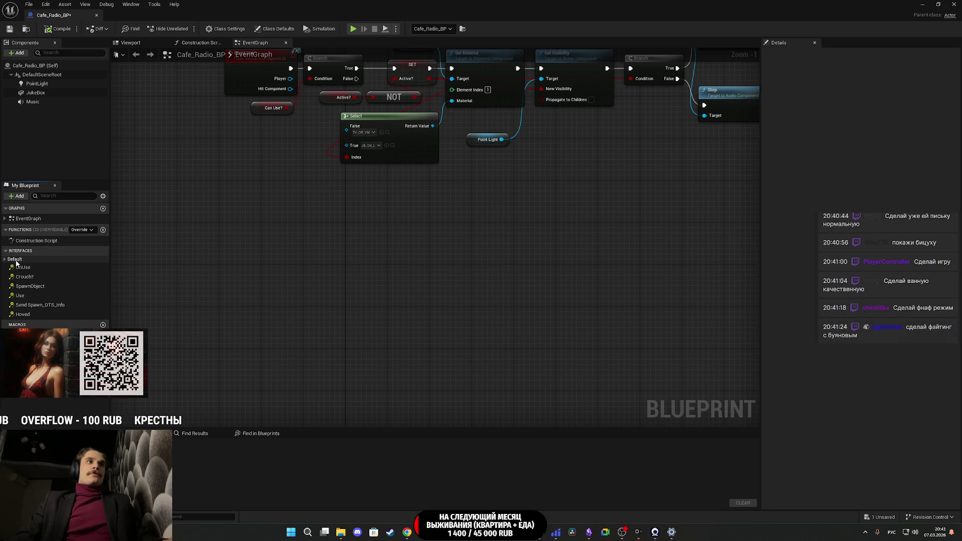
- Add Event Hoved and Event UnHoved nodes from the blueprint's interface functions
double_click(31, 315)
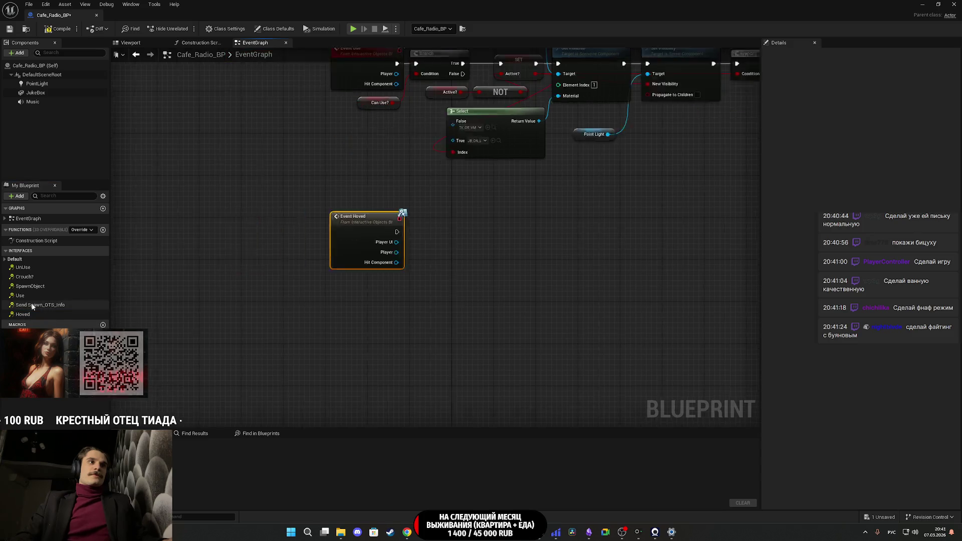
click(6, 259)
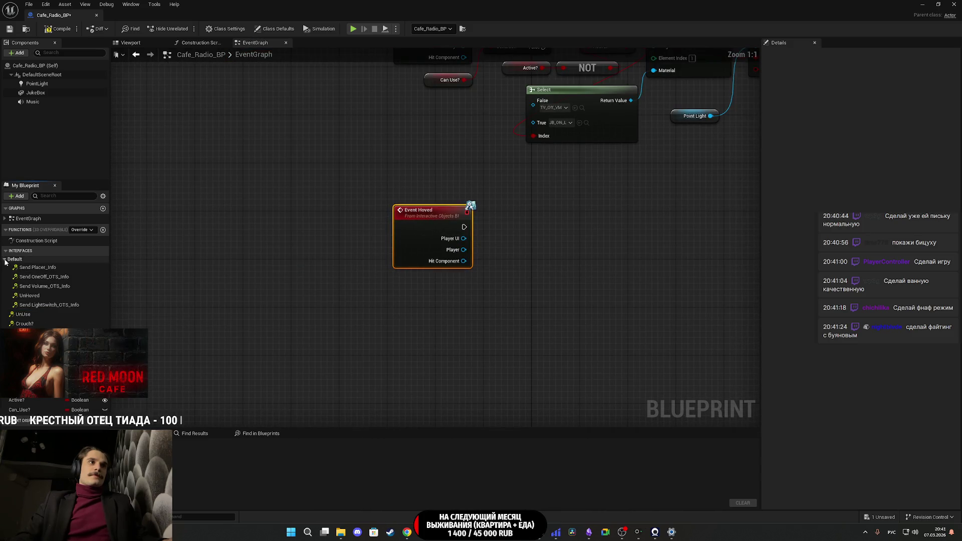
right_click(35, 297)
click(64, 323)
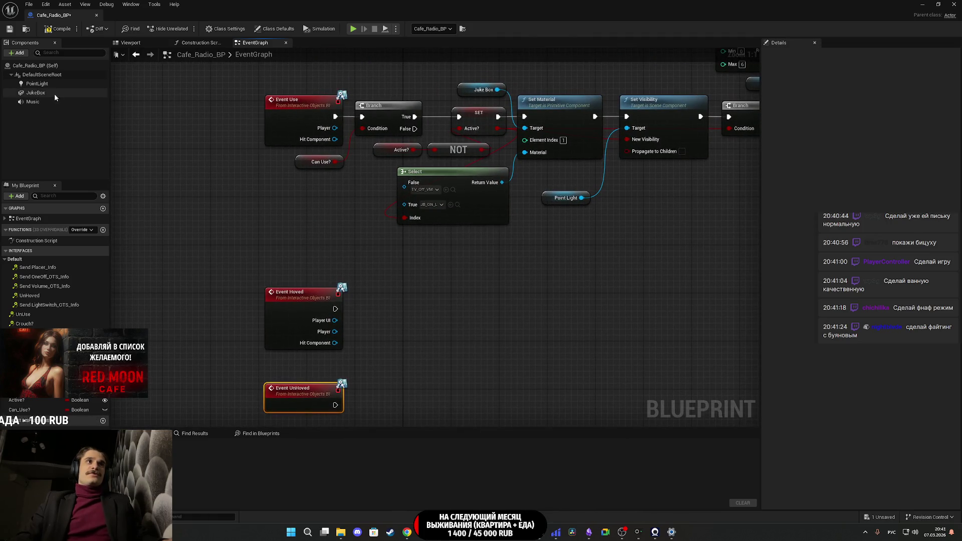
- Place a Juke Box reference above Event Hoved and tidy the surrounding graph
mouse_move(50, 92)
mouse_down()
mouse_move(254, 230)
mouse_move(289, 267)
mouse_up()
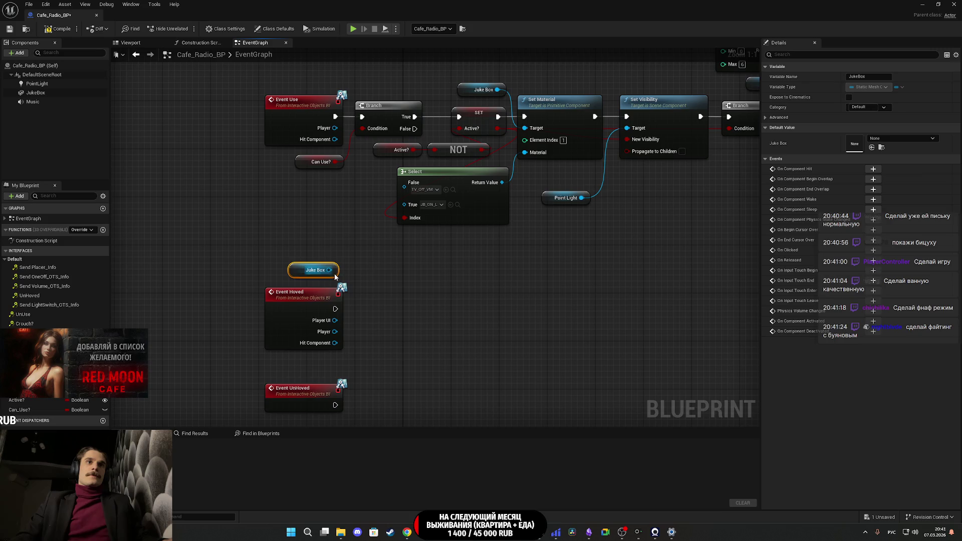
click(343, 289)
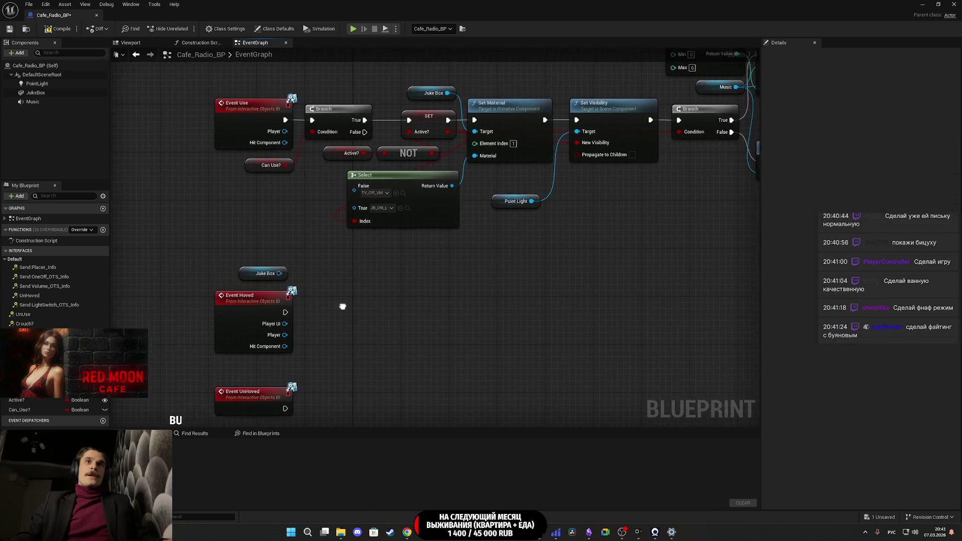
mouse_move(323, 345)
mouse_down()
mouse_move(194, 344)
mouse_move(148, 367)
mouse_up()
drag(347, 302, 386, 304)
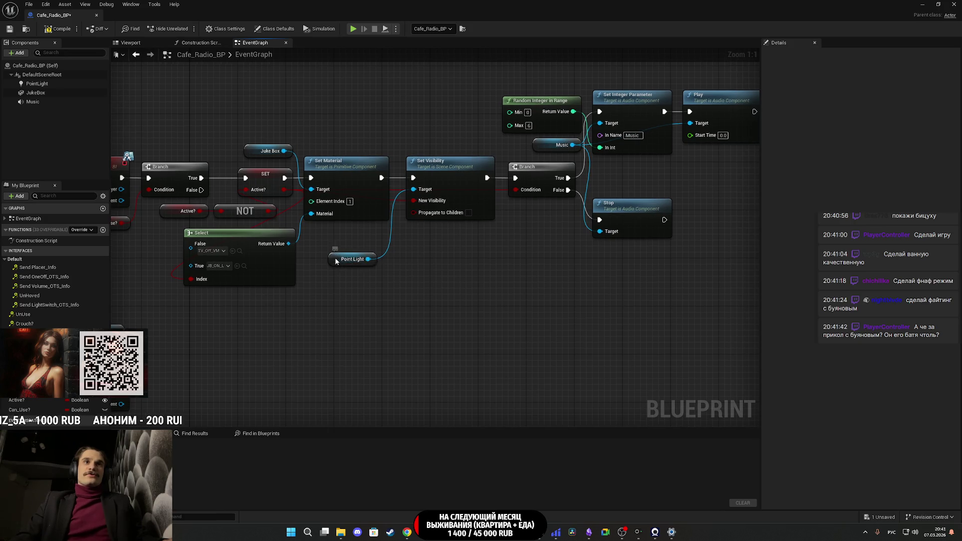
drag(336, 261, 342, 237)
drag(344, 275, 406, 284)
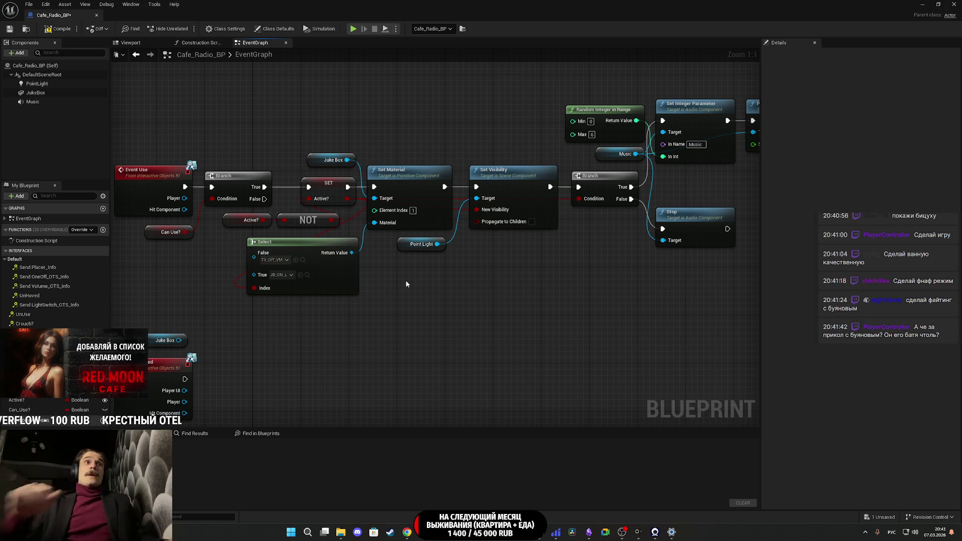
drag(219, 282, 313, 269)
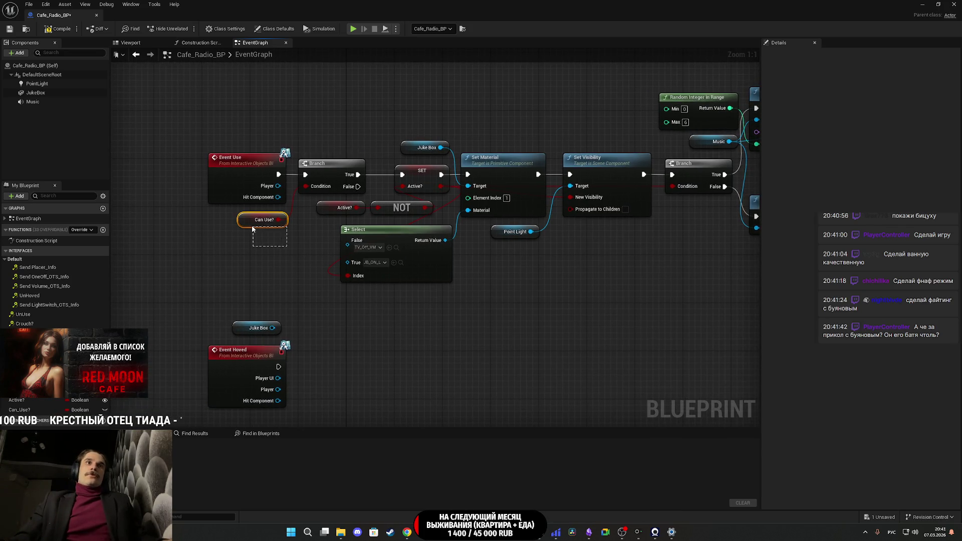
- Copy the Can Use? getter and paste it below Event Hoved
drag(251, 225, 252, 226)
drag(307, 313, 330, 198)
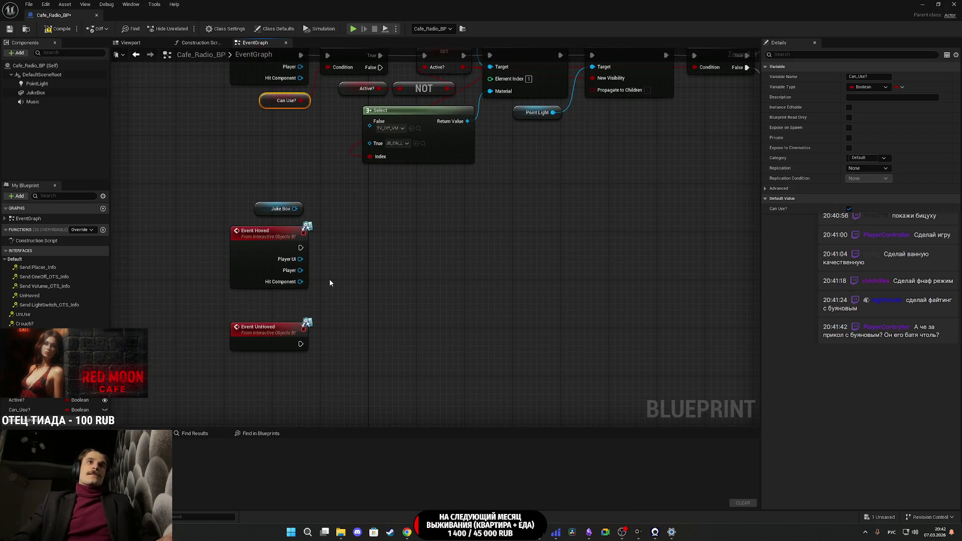
key(ctrl+c)
key(ctrl+v)
drag(332, 296, 265, 304)
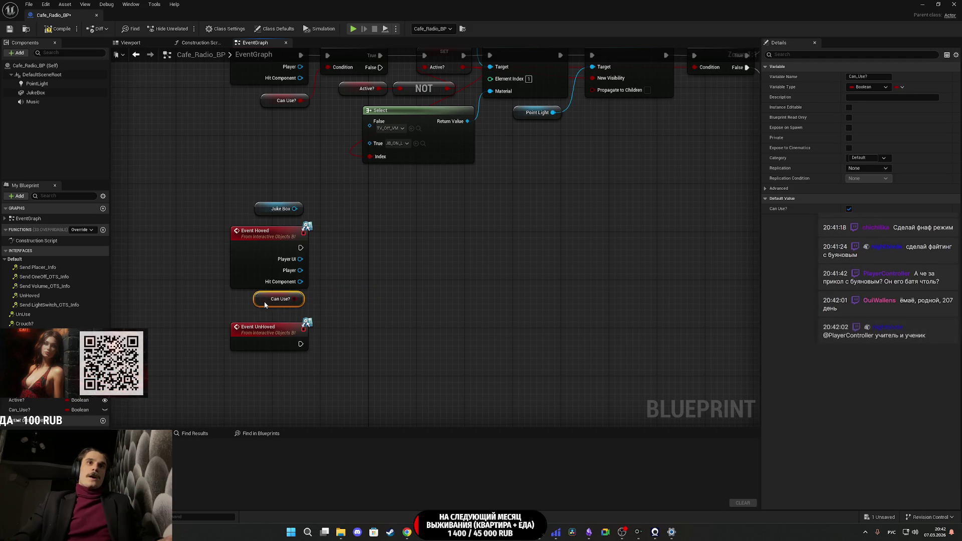
- Add a Set Overlay Material node targeting Juke Box, executed by Event Hoved
mouse_move(295, 208)
mouse_down()
mouse_move(365, 257)
mouse_move(357, 255)
mouse_up()
text(ыуе щ)
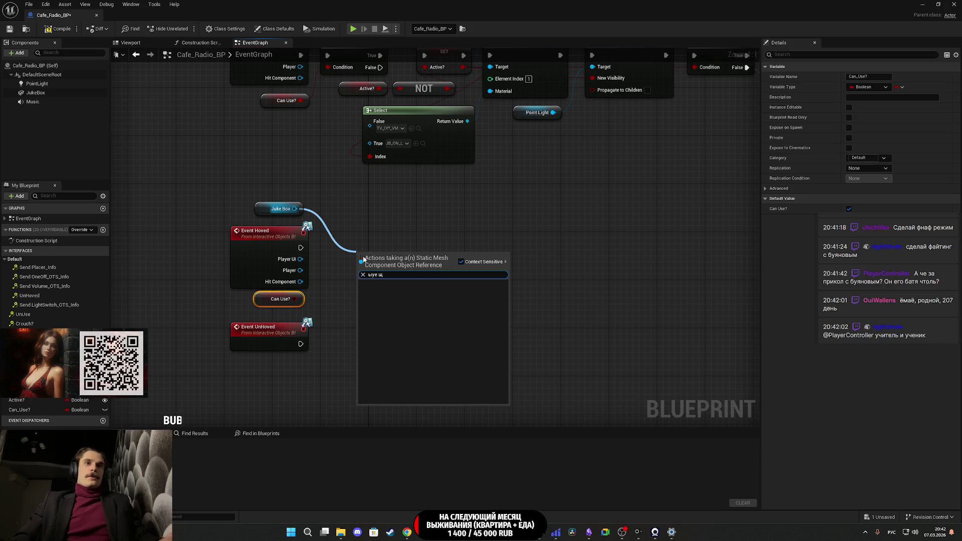
key(alt+shift)
key(BackSpace)
key(BackSpace)
key(BackSpace)
text(set m)
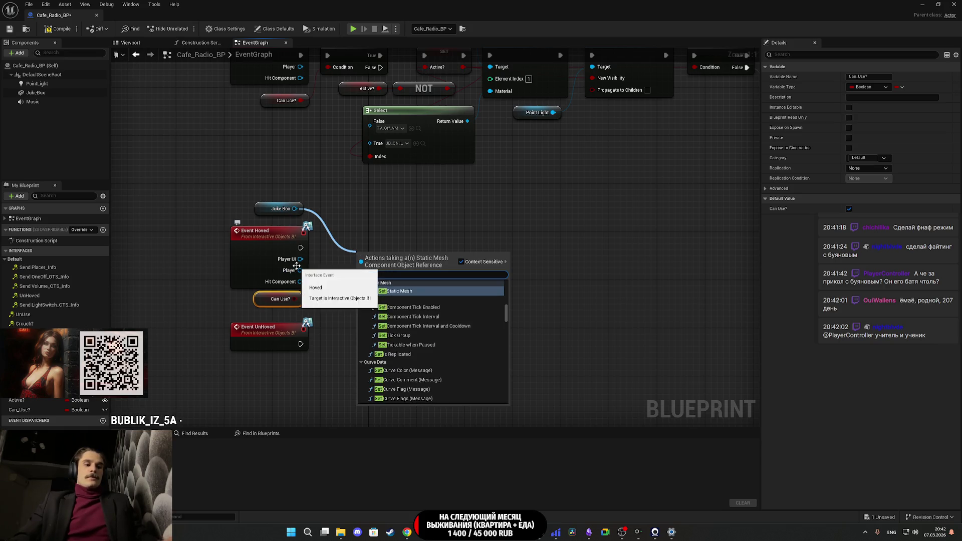
text(overlay)
click(381, 284)
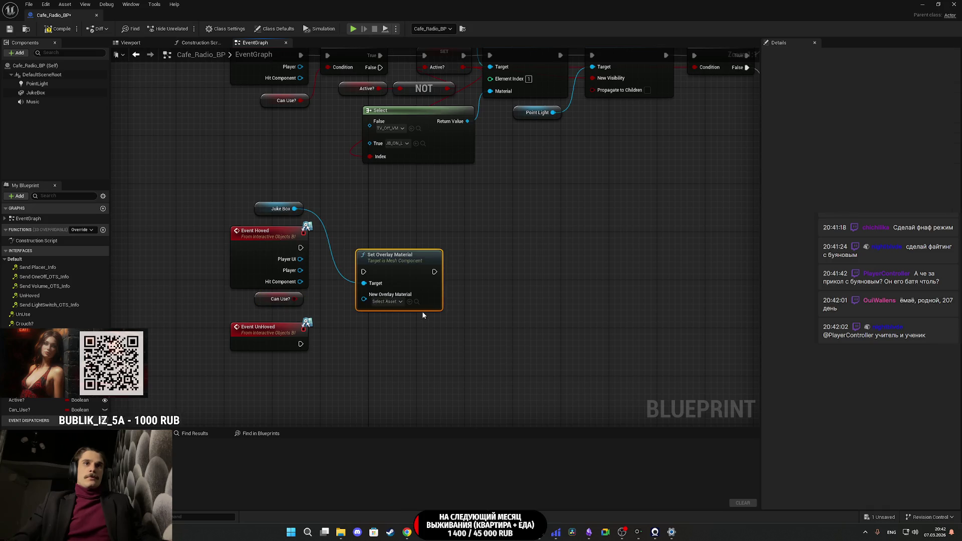
mouse_move(300, 247)
mouse_down()
mouse_move(364, 271)
mouse_move(365, 244)
mouse_up()
- Feed New Overlay Material from a Select node indexed by Can Use?
click(355, 277)
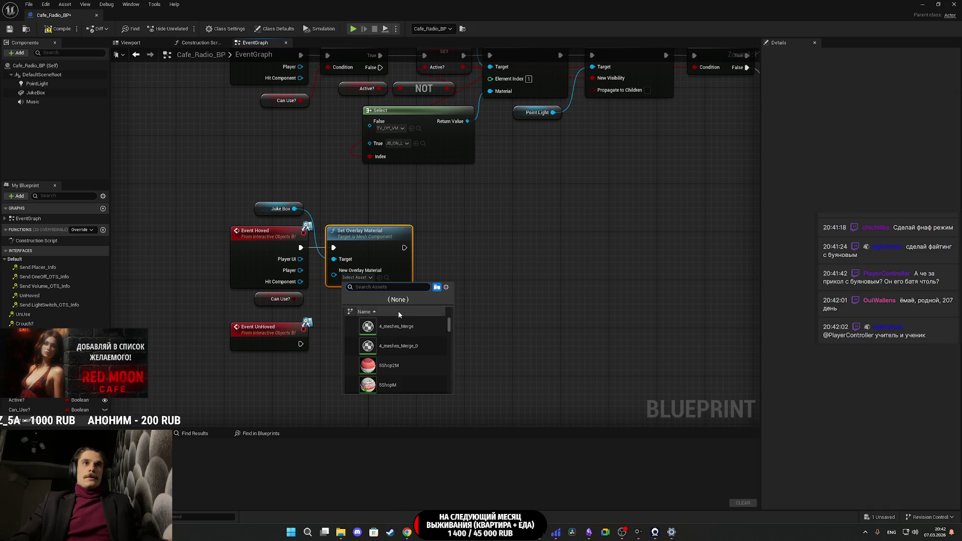
click(551, 309)
mouse_move(334, 274)
mouse_down()
mouse_move(482, 316)
mouse_move(471, 314)
mouse_up()
text(select)
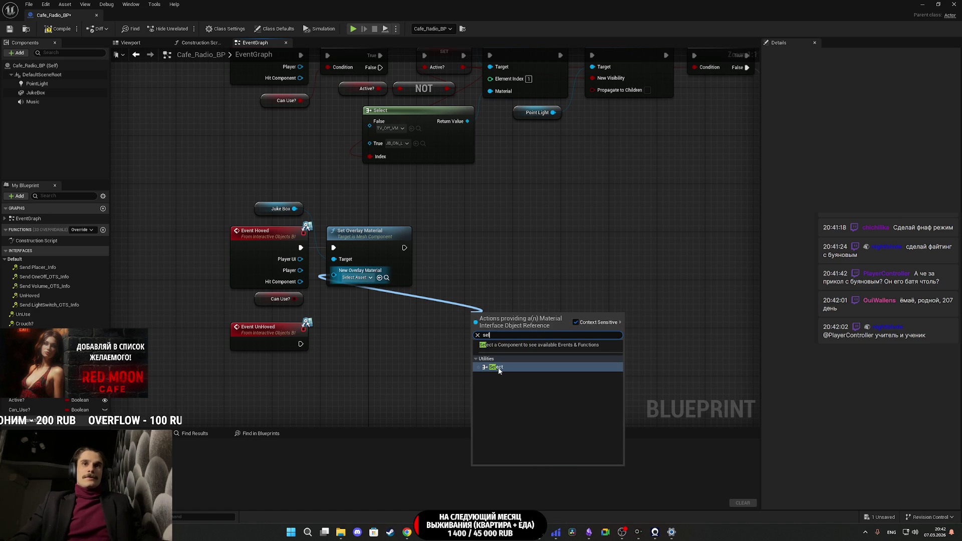
click(505, 365)
mouse_move(505, 365)
mouse_down()
mouse_move(308, 317)
mouse_move(295, 299)
mouse_up()
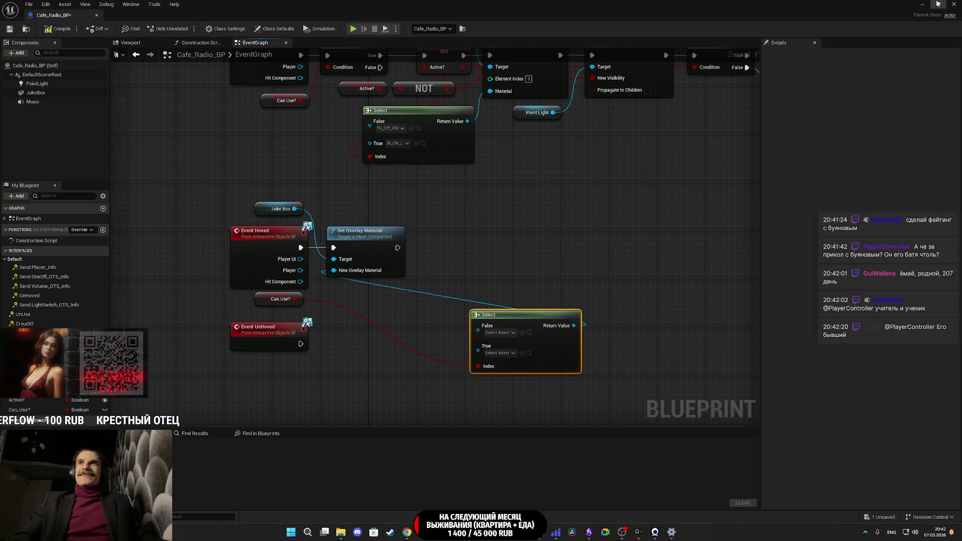
- Drag Light_Hoved_Active from the Content Browser into the Select node as the True material
click(938, 4)
drag(456, 291, 374, 341)
drag(576, 281, 411, 211)
mouse_move(185, 449)
mouse_down()
mouse_move(490, 325)
mouse_move(516, 239)
mouse_up()
mouse_move(224, 451)
mouse_down()
mouse_move(431, 323)
mouse_move(516, 219)
mouse_up()
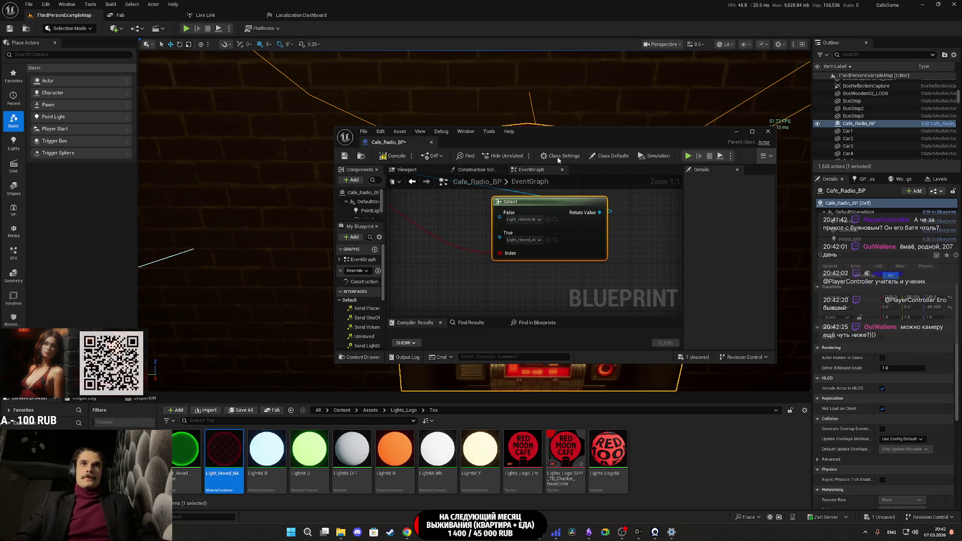
double_click(541, 142)
- Duplicate Set Overlay Material and wire it to Event UnHoved with Juke Box as target
click(333, 177)
key(ctrl+c)
key(ctrl+v)
drag(268, 277, 319, 294)
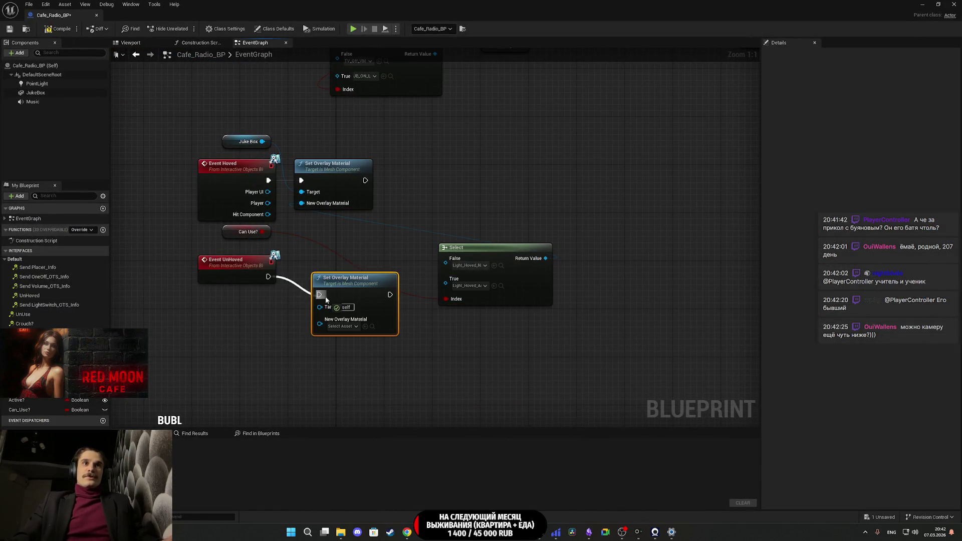
mouse_move(262, 142)
mouse_down()
mouse_move(333, 303)
mouse_move(344, 303)
mouse_up()
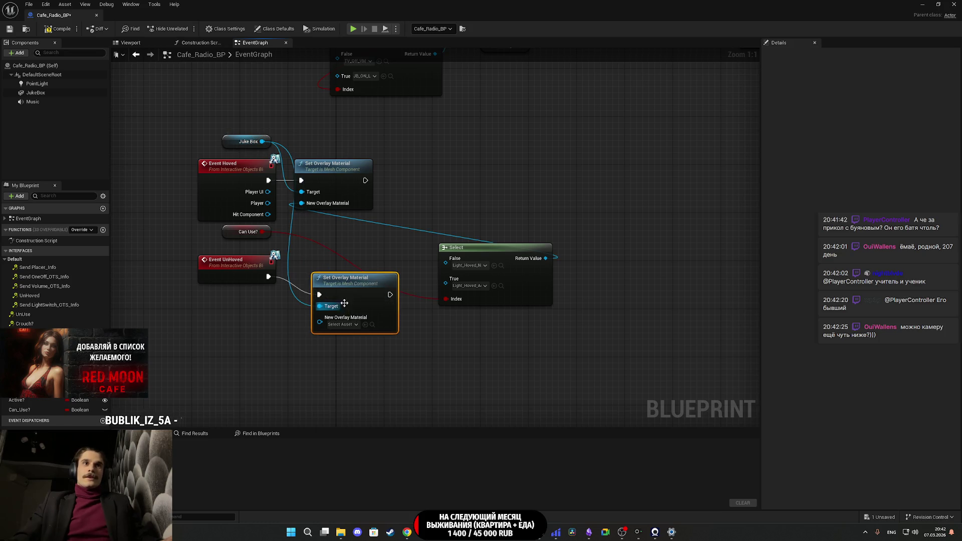
- Rearrange the Juke Box, Select and Event UnHoved nodes into a tidy layout
drag(242, 146, 228, 292)
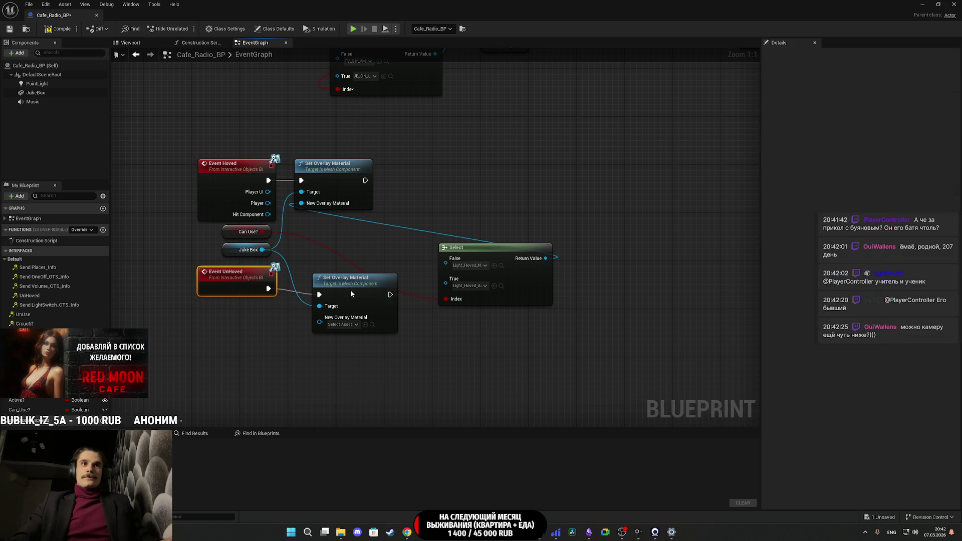
drag(351, 293, 327, 287)
drag(542, 290, 397, 257)
drag(381, 363, 233, 283)
drag(345, 289, 345, 307)
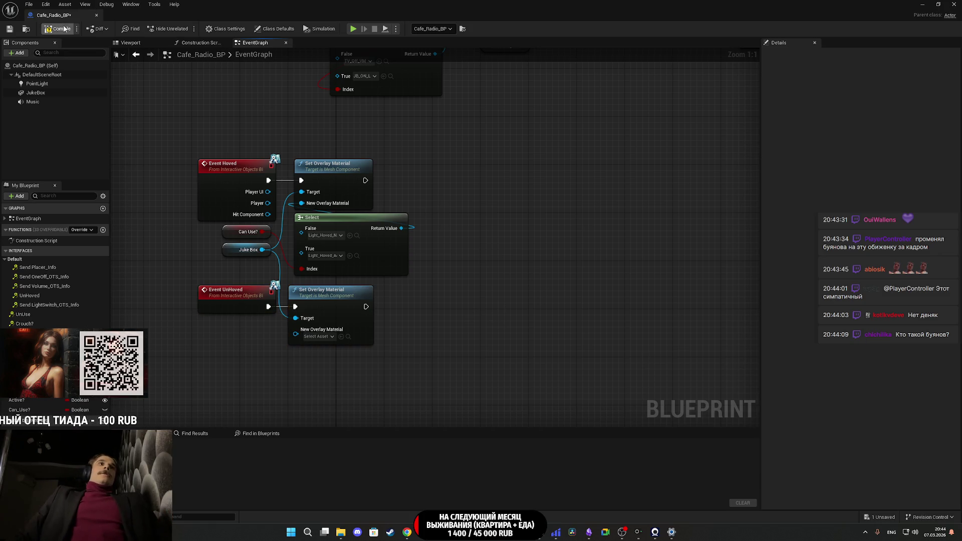
- Save Cafe_Radio_BP and start a full-screen play session of the level
click(14, 31)
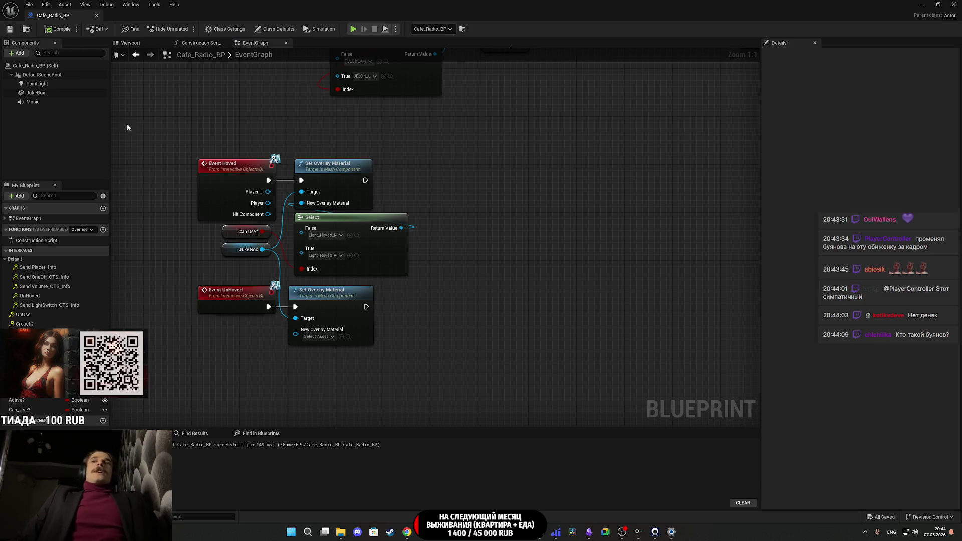
click(924, 4)
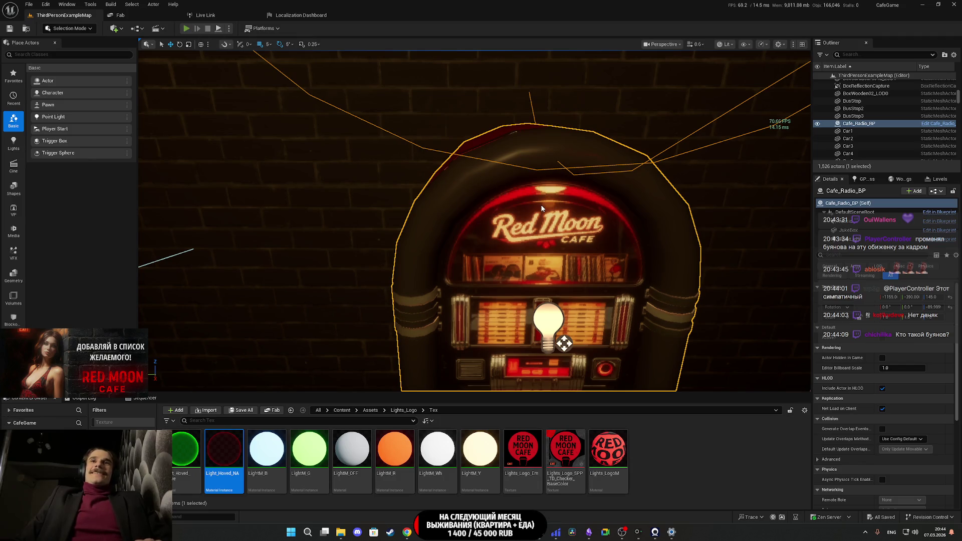
key(alt+p)
key(F11)
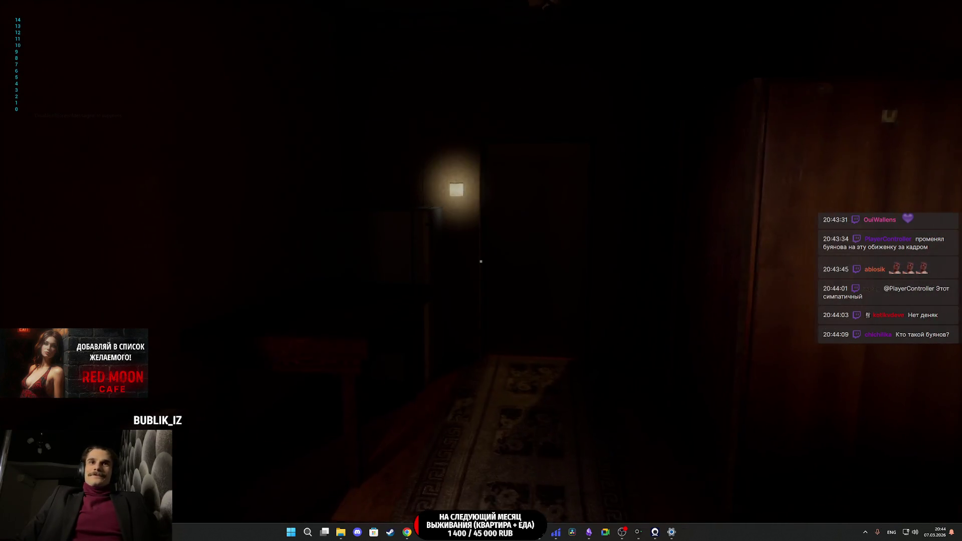
- Walk from the closet into the cafe and switch on the jukebox, checking its green highlight
key(e)
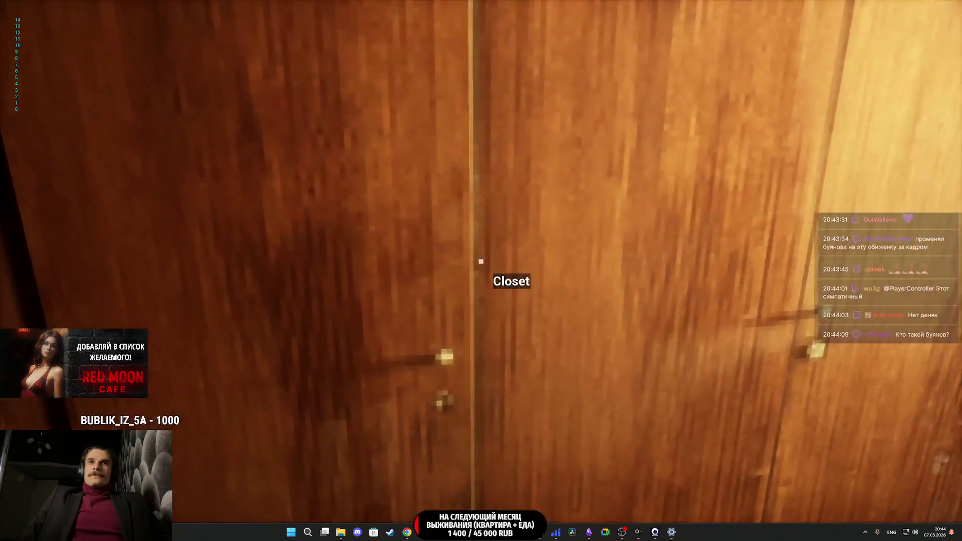
key(e)
key(e)
key(e)
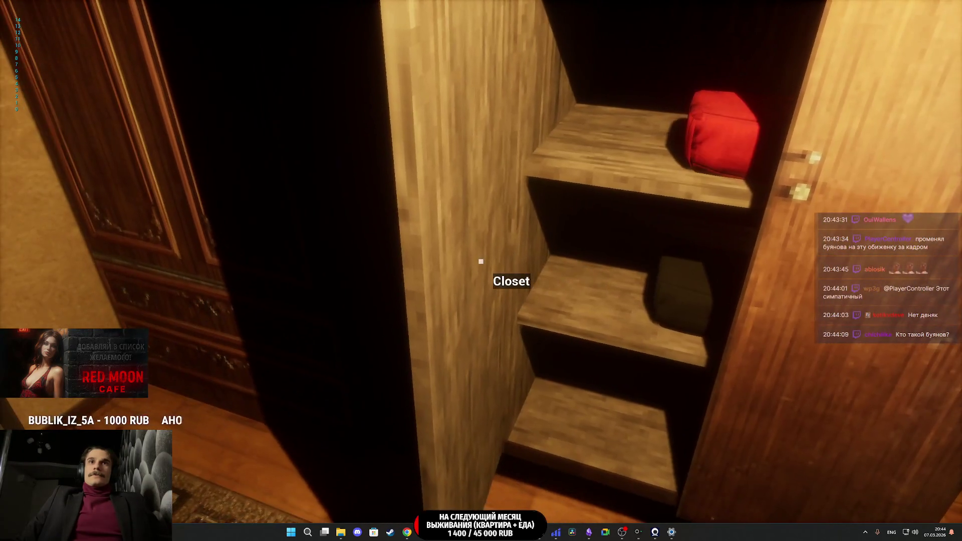
key(e)
key(e)
key(e)
key(e)
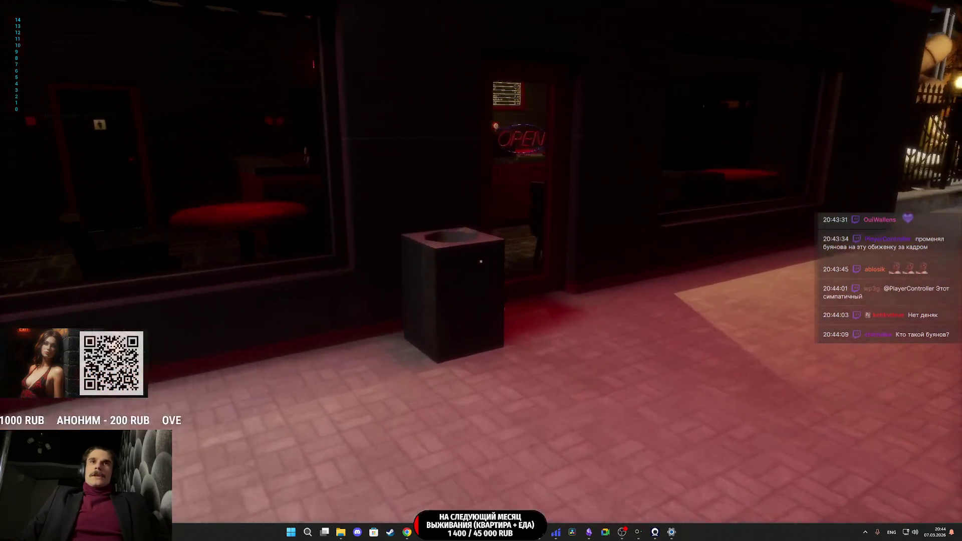
key(w)
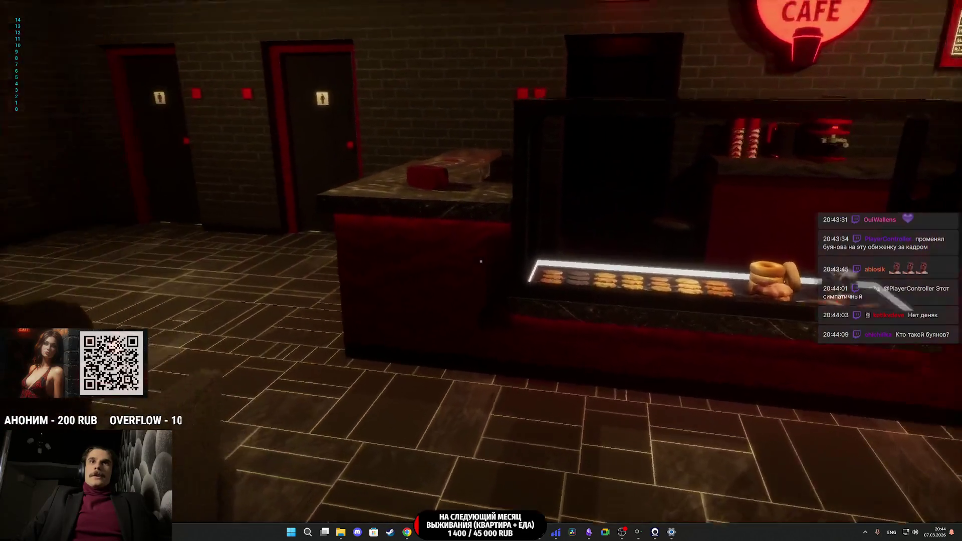
key(w)
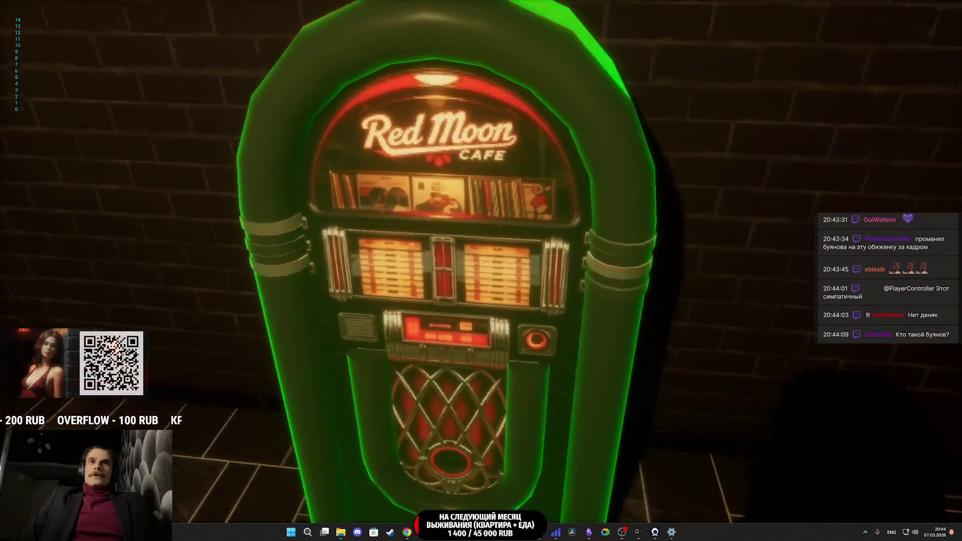
key(e)
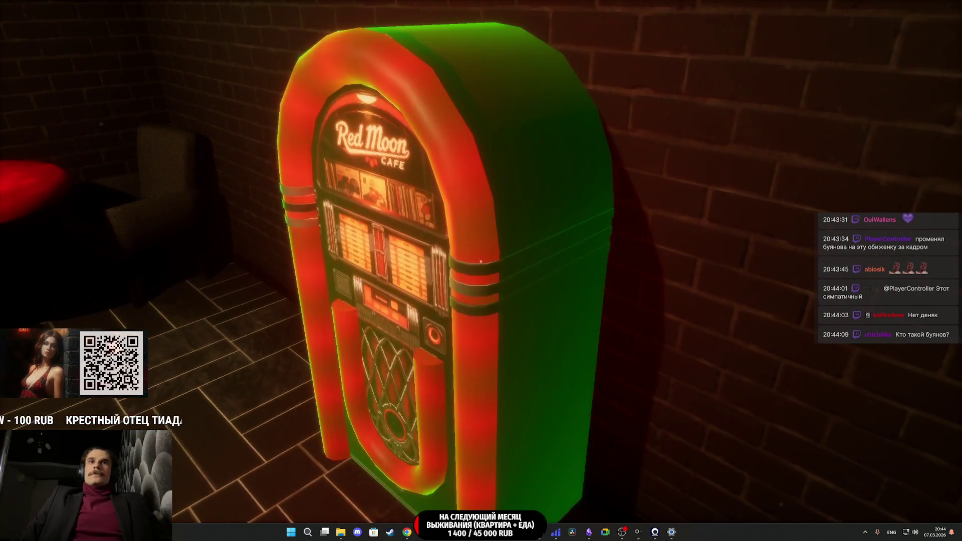
key(w)
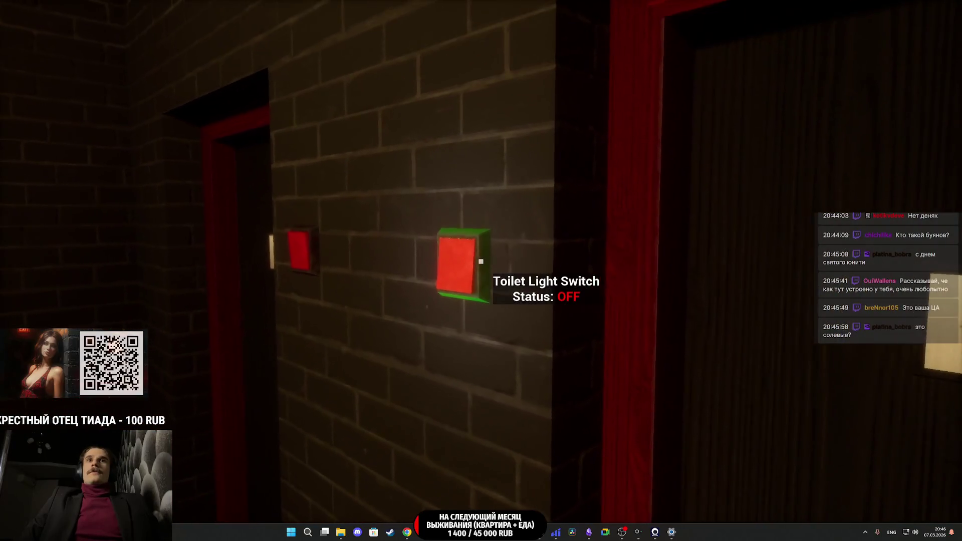
- Open the women's and men's toilet doors, checking their green highlight and OPEN status
key(w)
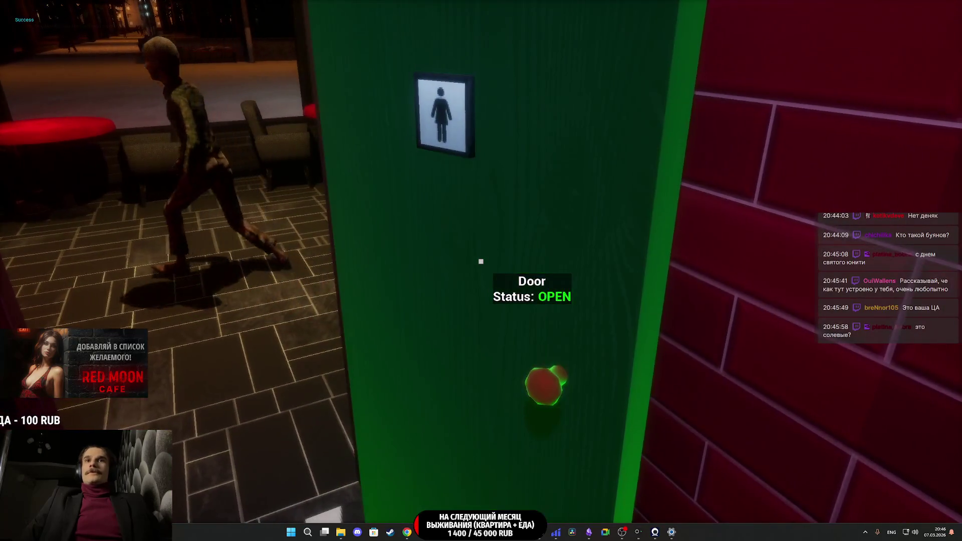
key(e)
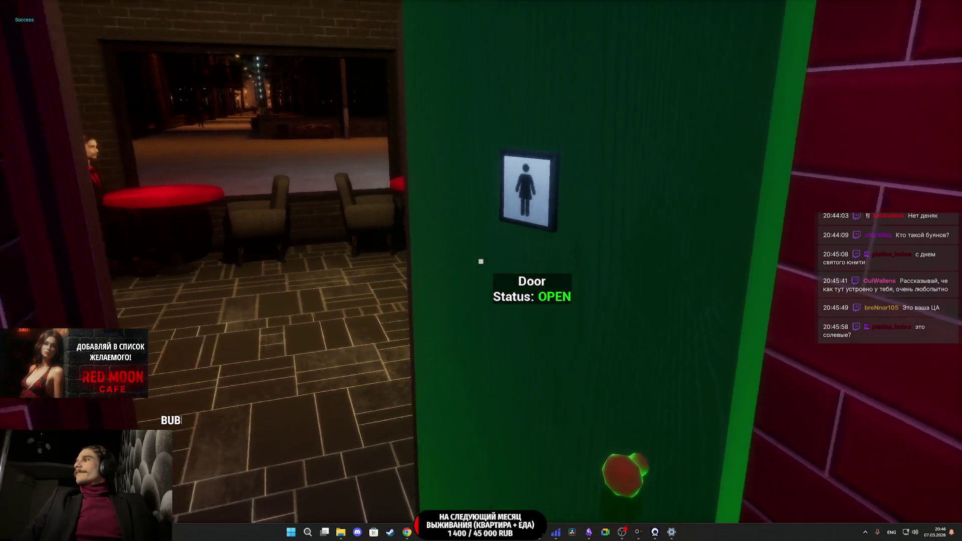
key(e)
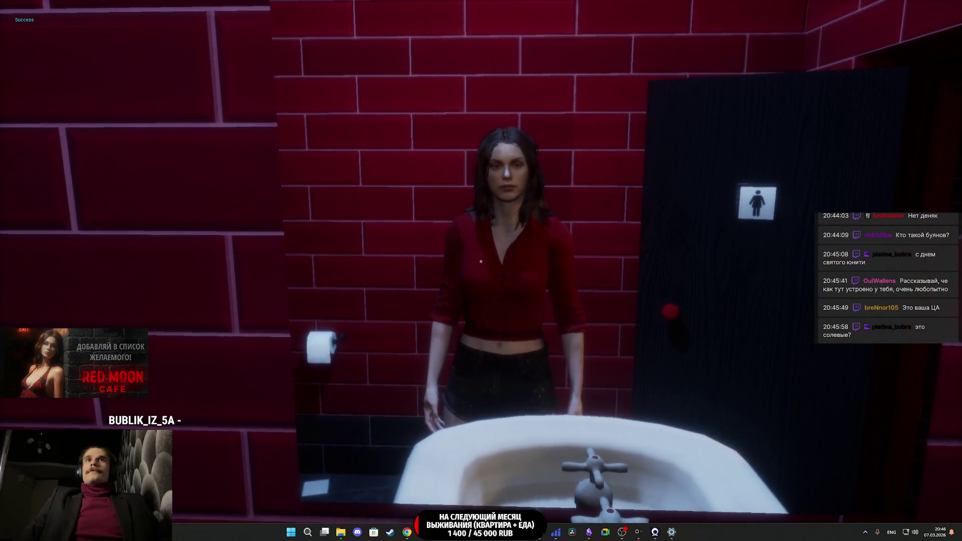
key(w)
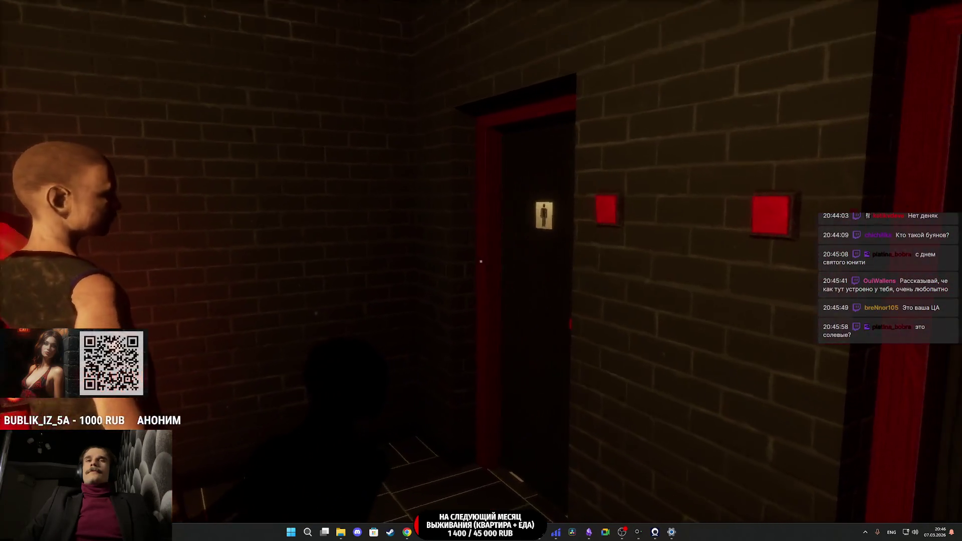
key(e)
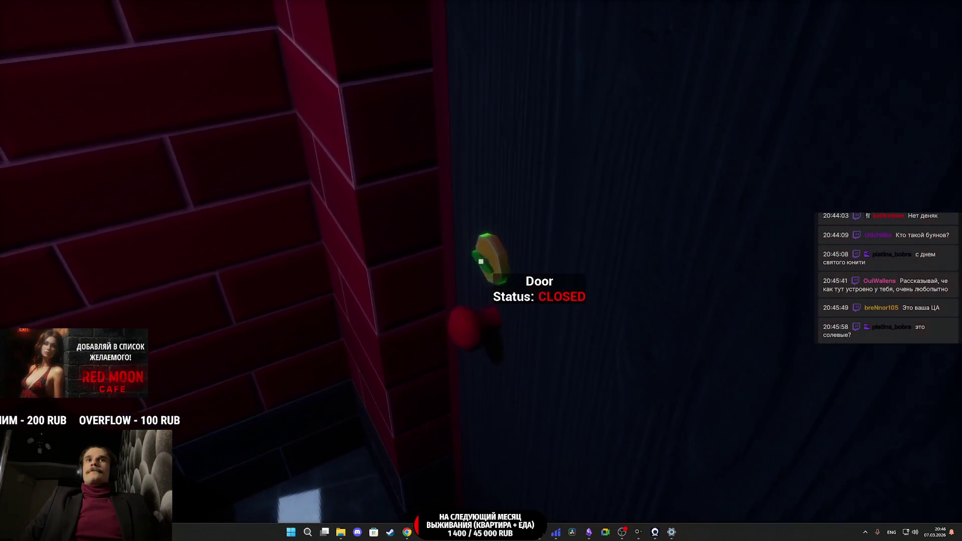
- Open the toilet stall door and walk around the restrooms to test it
click(481, 261)
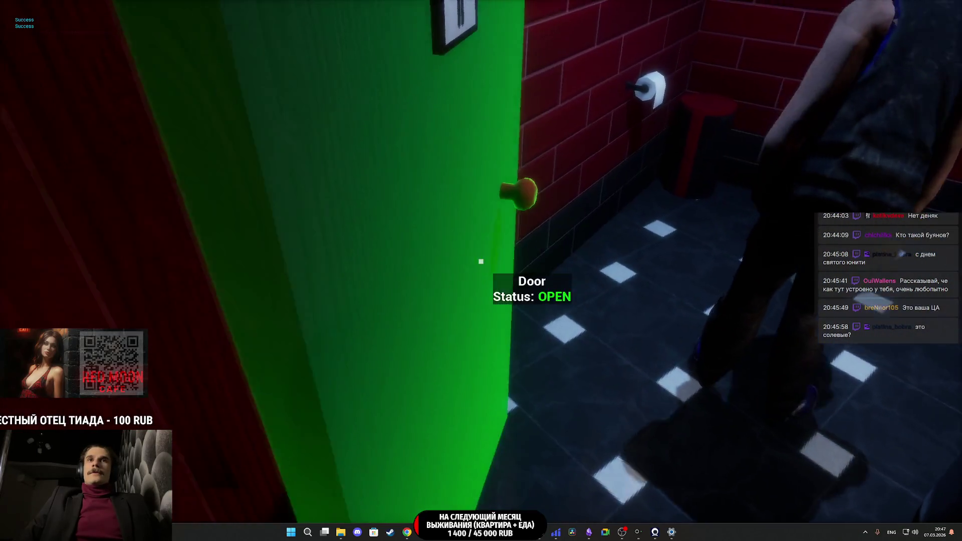
key(w)
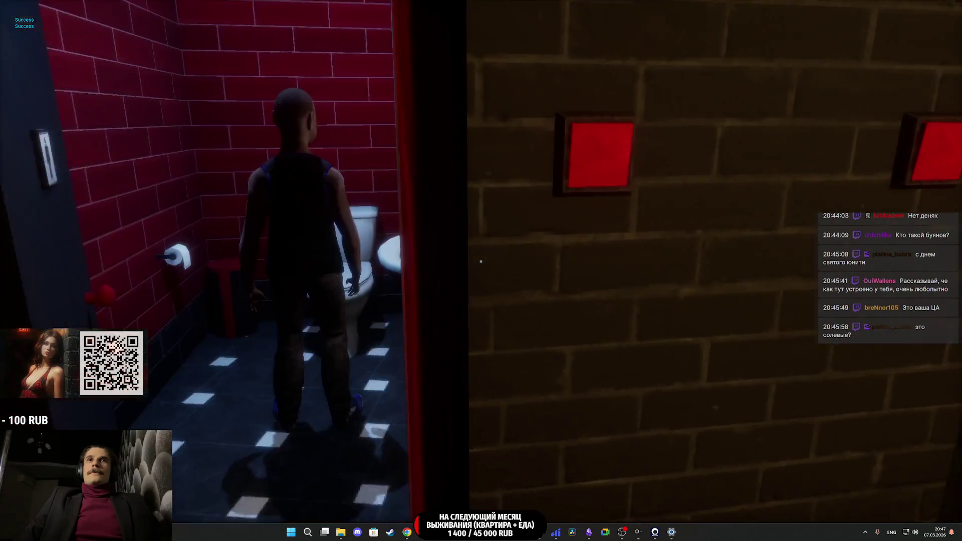
key(s)
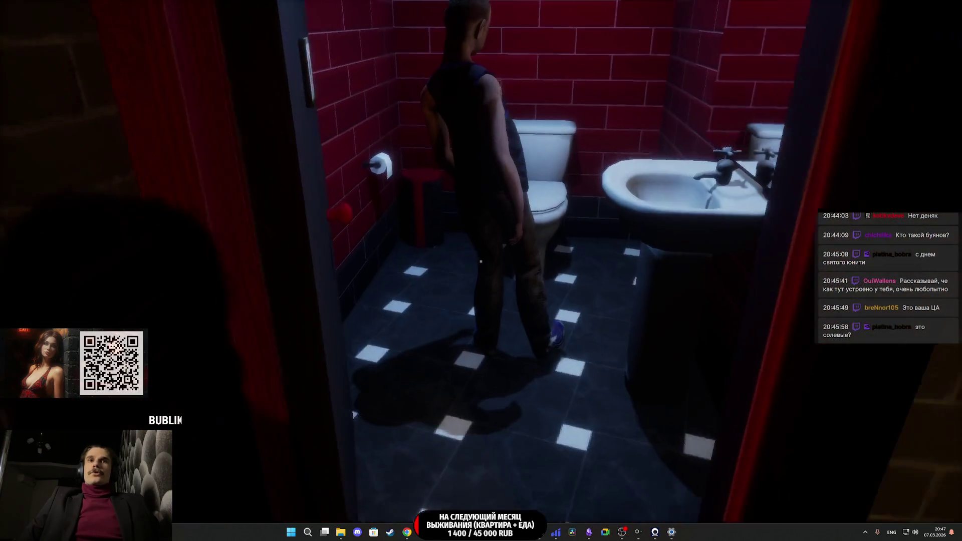
key(s)
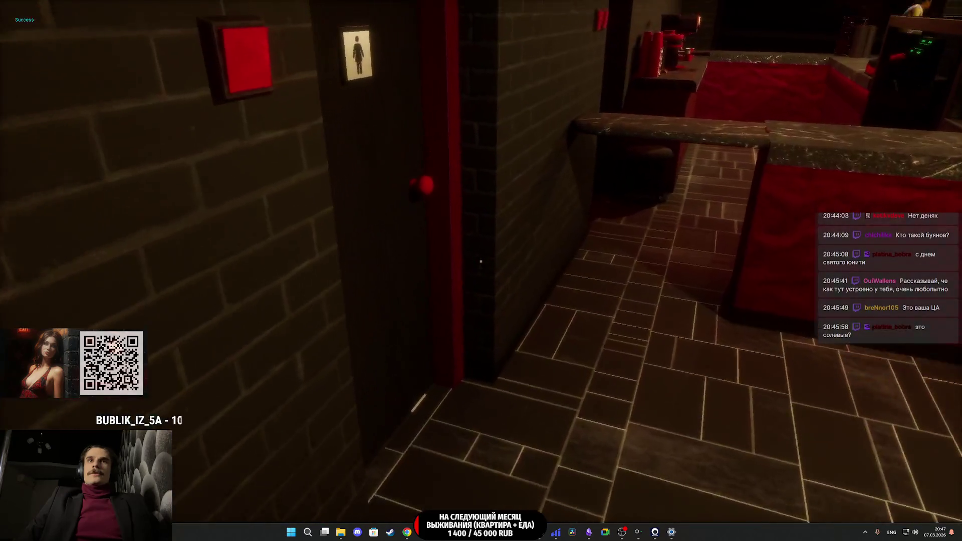
key(w)
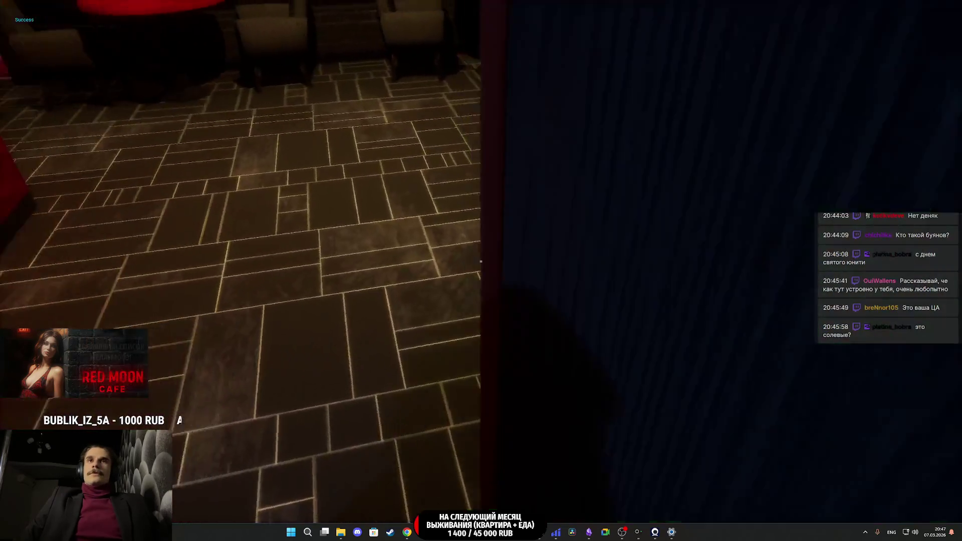
key(w)
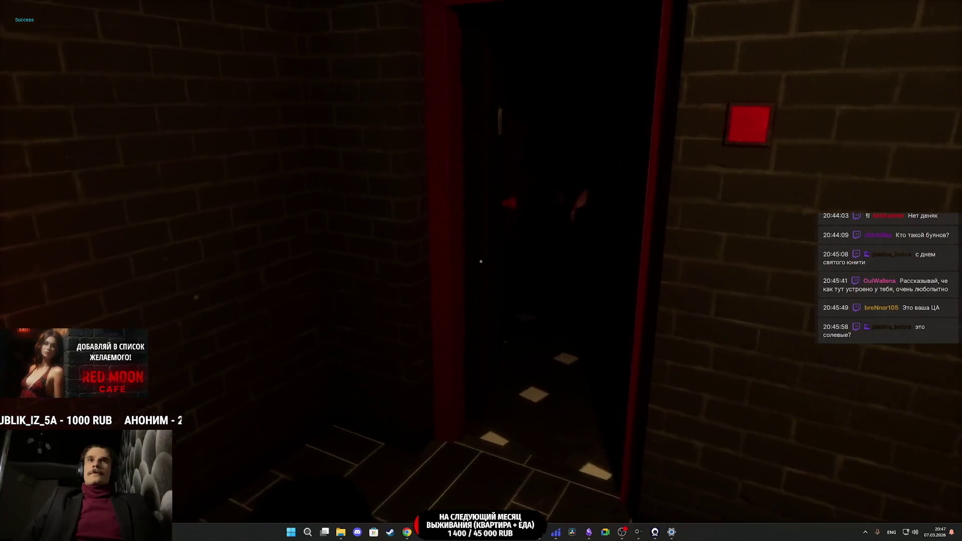
key(s)
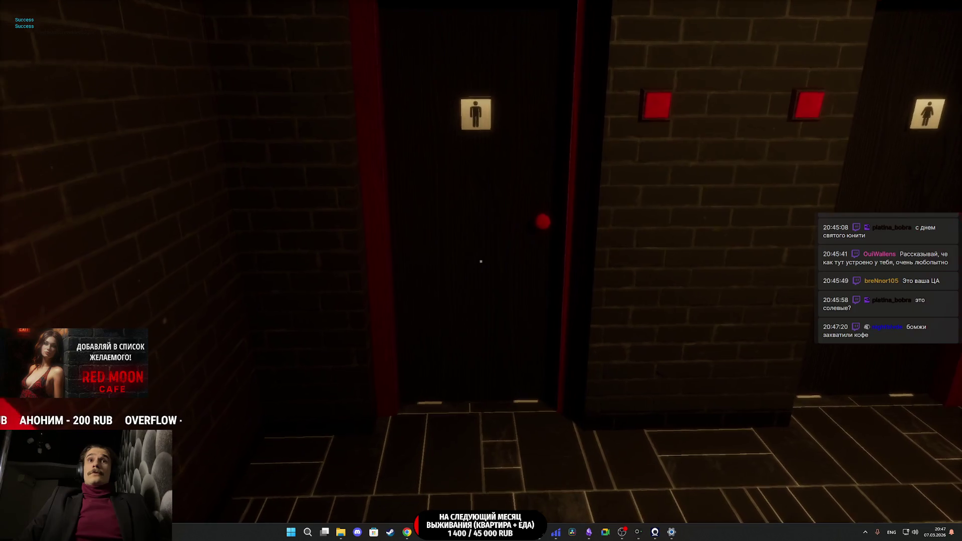
- Walk back toward the bar, restore lit rendering, and stop the play session
key(s)
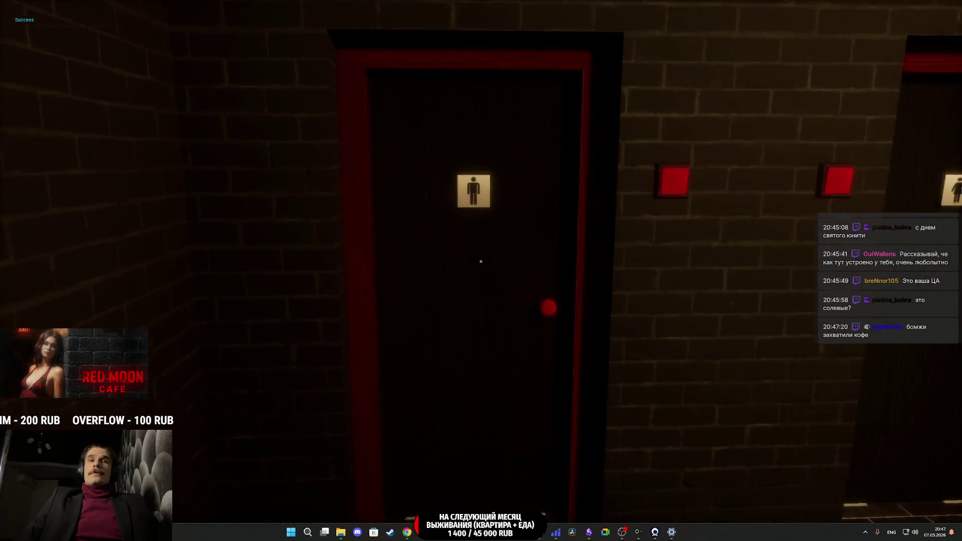
key(w)
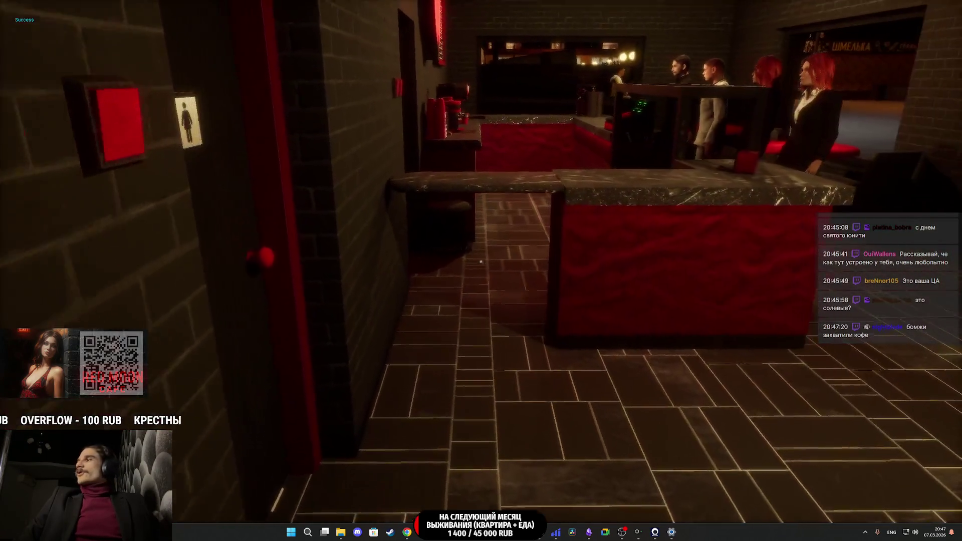
key(w)
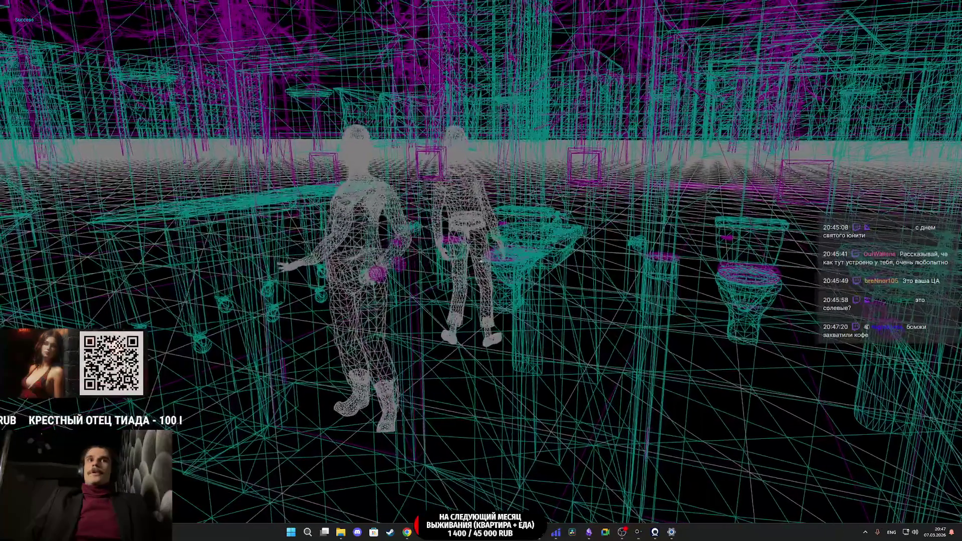
key(F3)
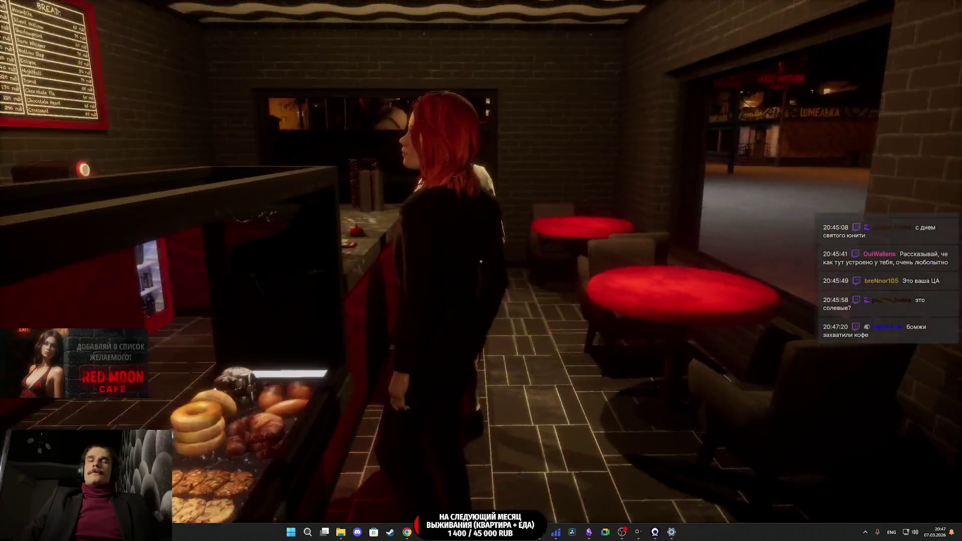
key(Escape)
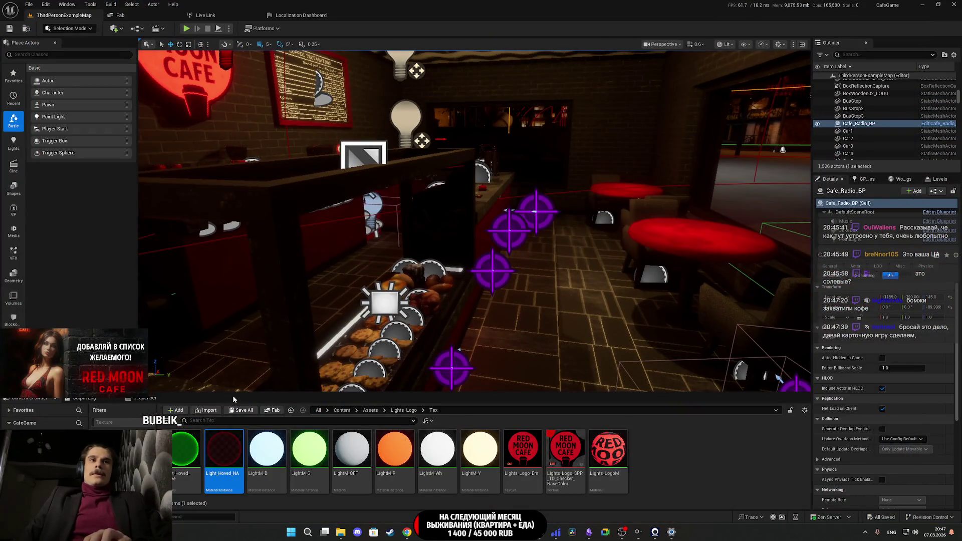